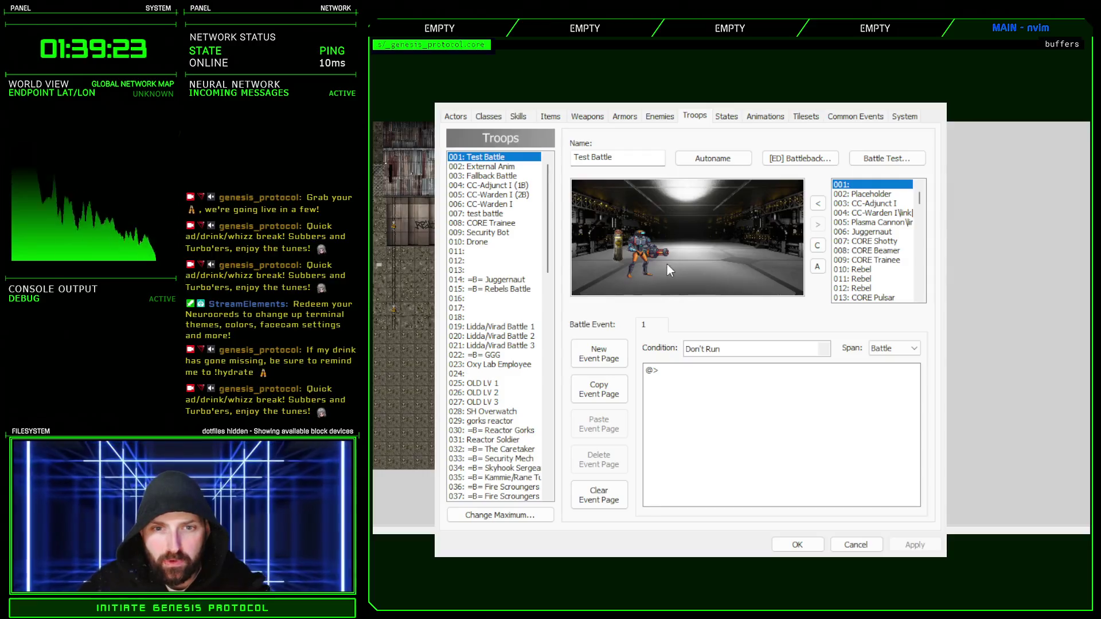
- Battle-test the troop: attack the Plasma Cannon\Link, Fast Blast the Flammable Tank, and take the Circuit Board
click(668, 266)
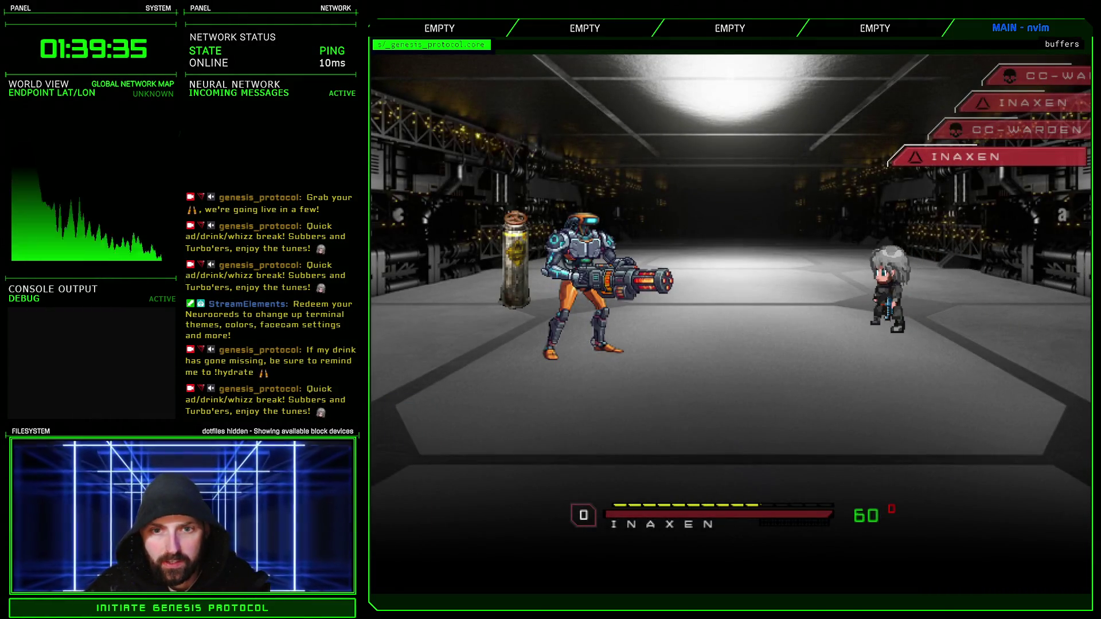
key(Return)
key(Return)
key(Right)
key(Right)
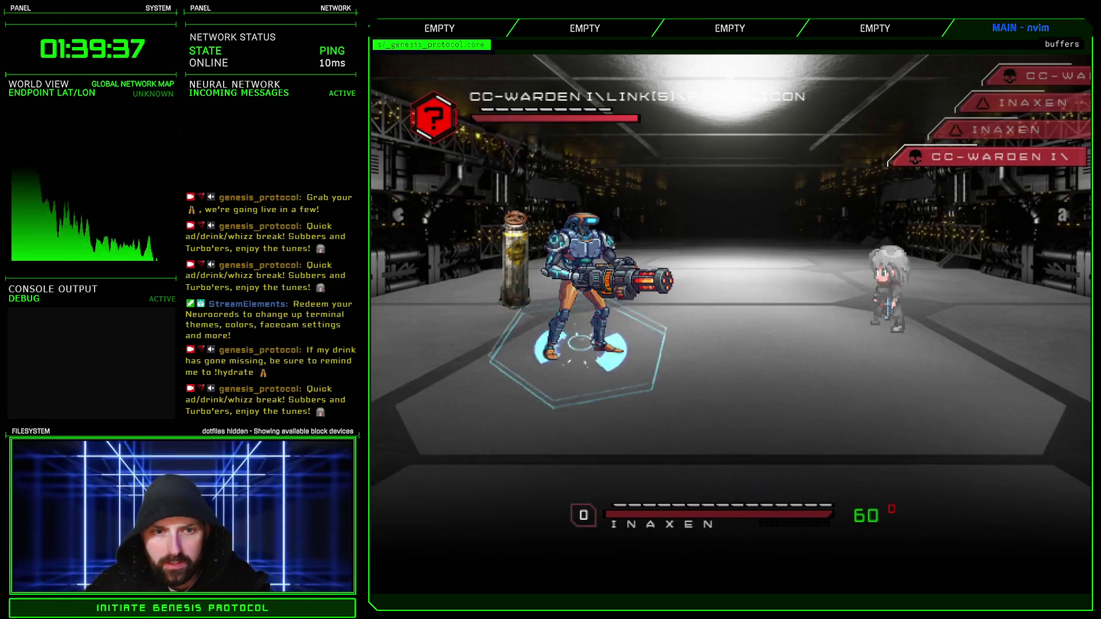
key(Return)
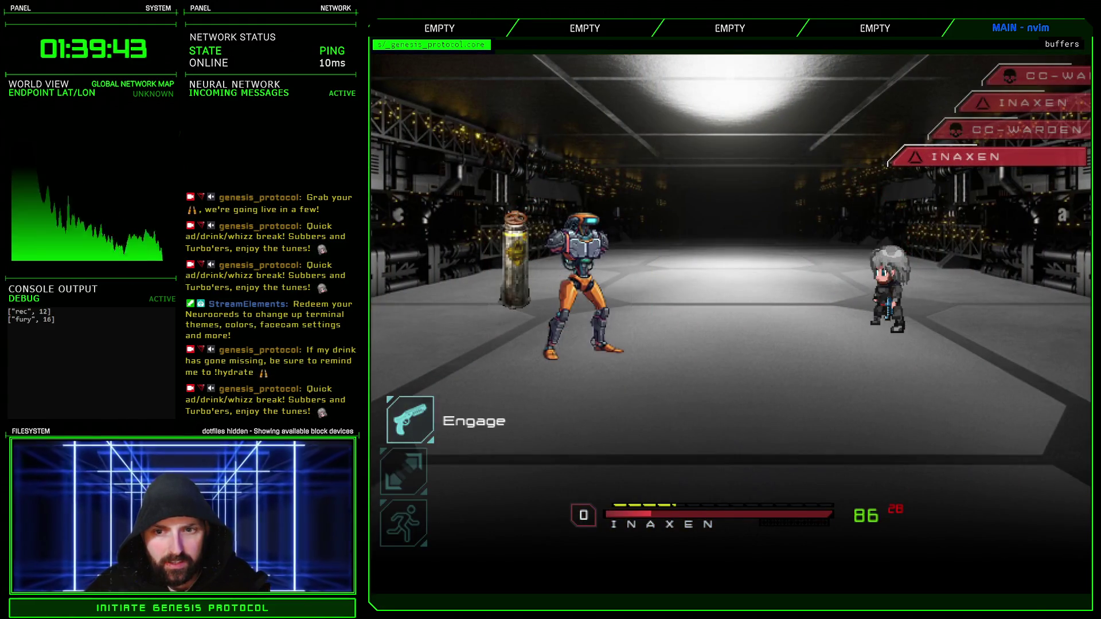
key(Return)
key(Return)
key(Return)
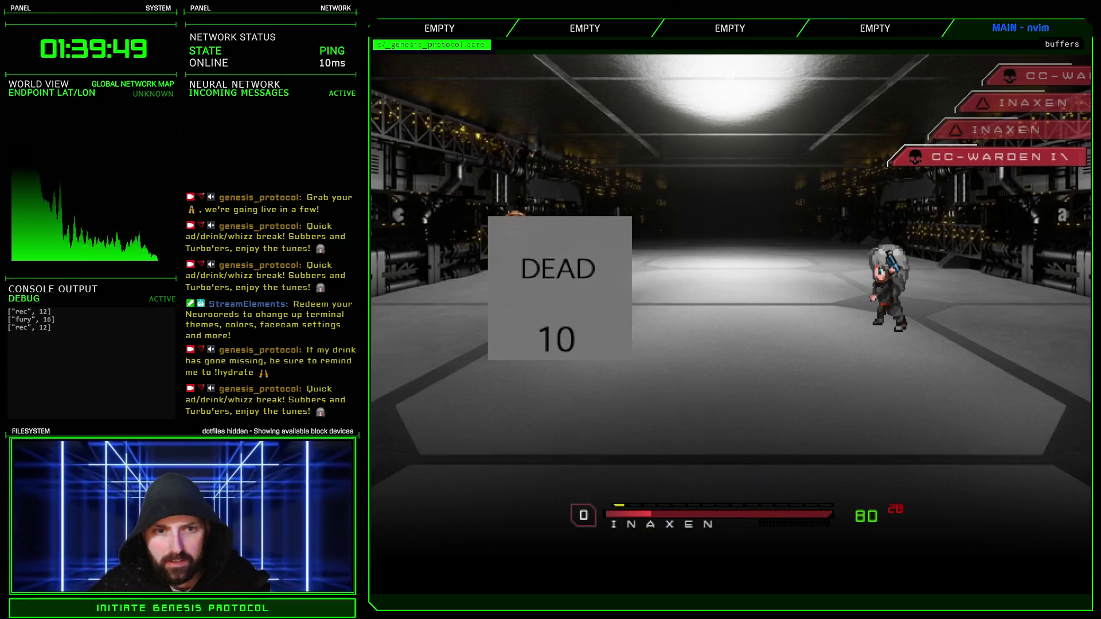
key(Return)
key(Return)
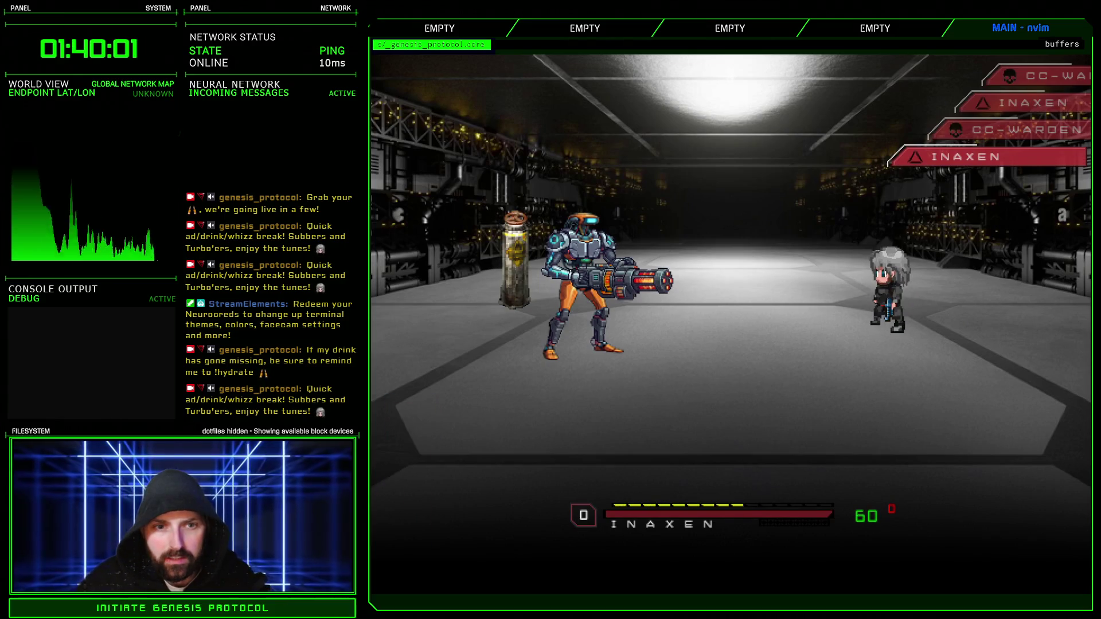
- Fight again with Fast Blast on the Flammable Tank and accept the looted items
key(Return)
key(Return)
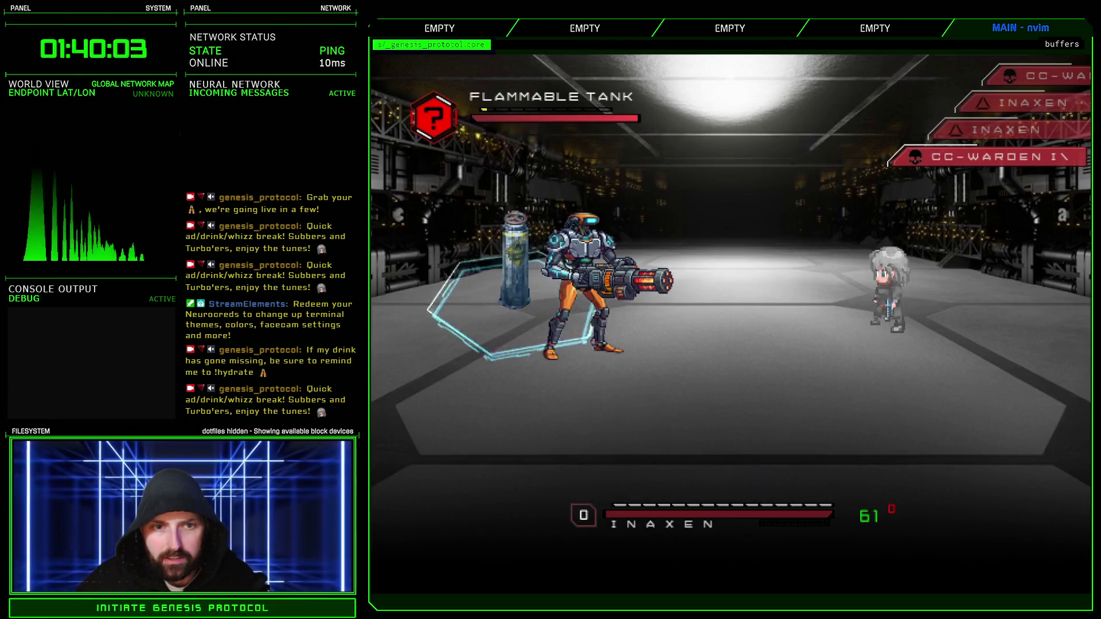
key(Right)
key(Return)
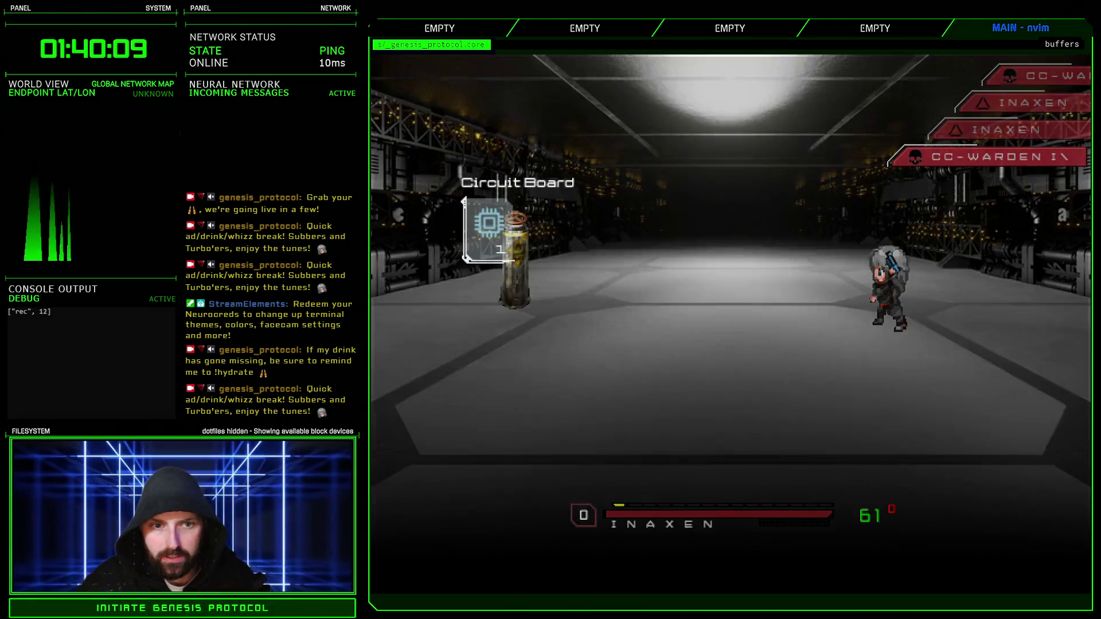
key(Return)
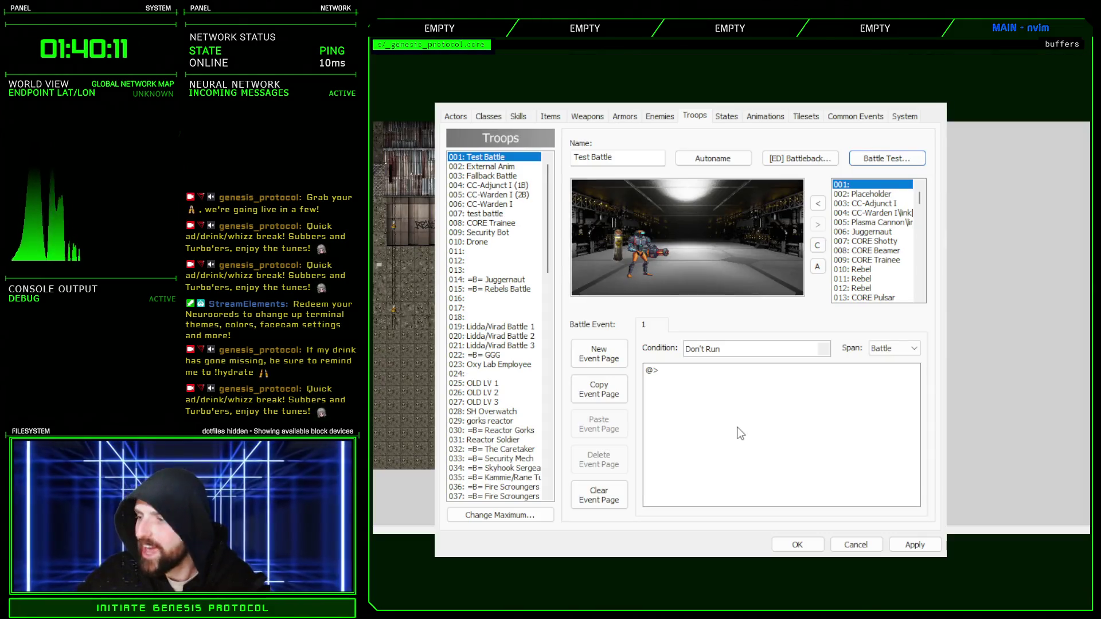
- Review troop 004 CC-Adjunct I (1B), close the database without changes, and switch to Photoshop
click(794, 545)
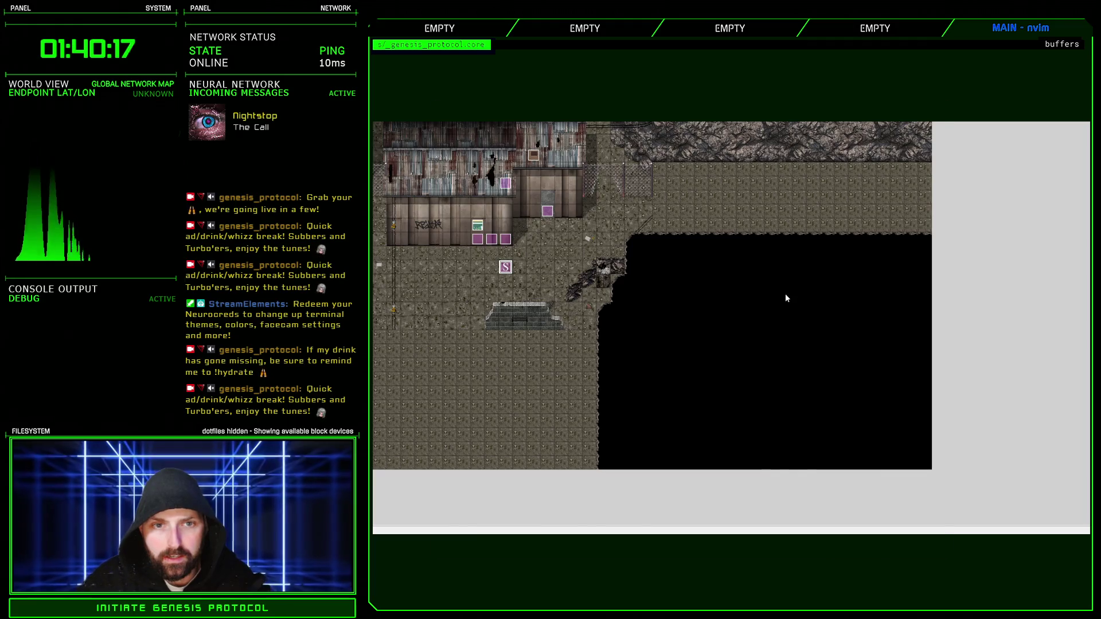
key(F9)
key(Down)
key(Down)
key(Down)
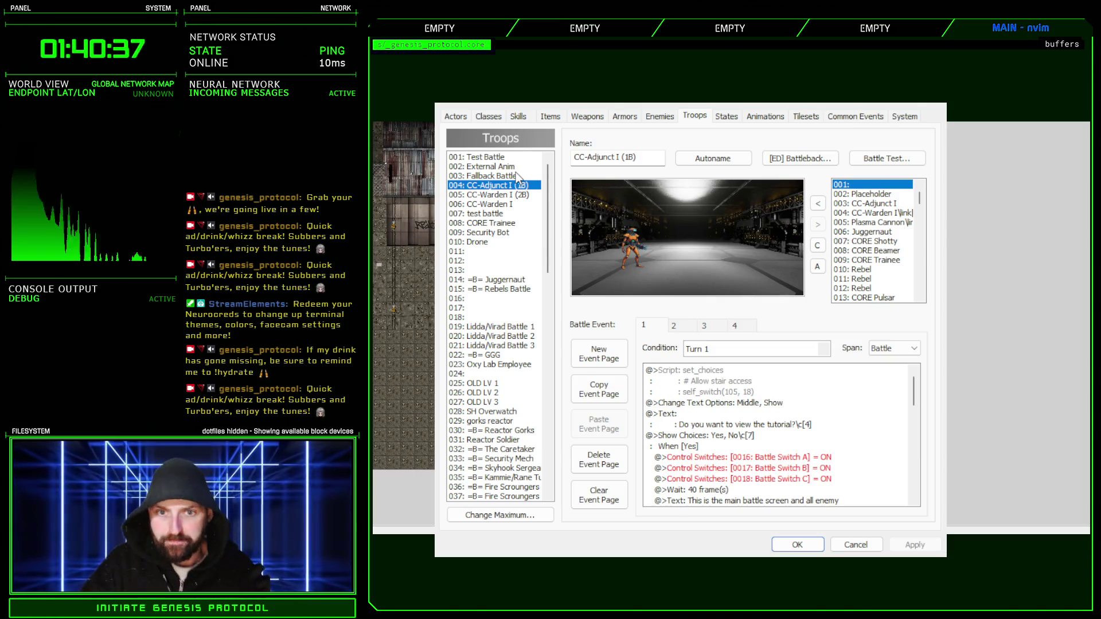
click(856, 544)
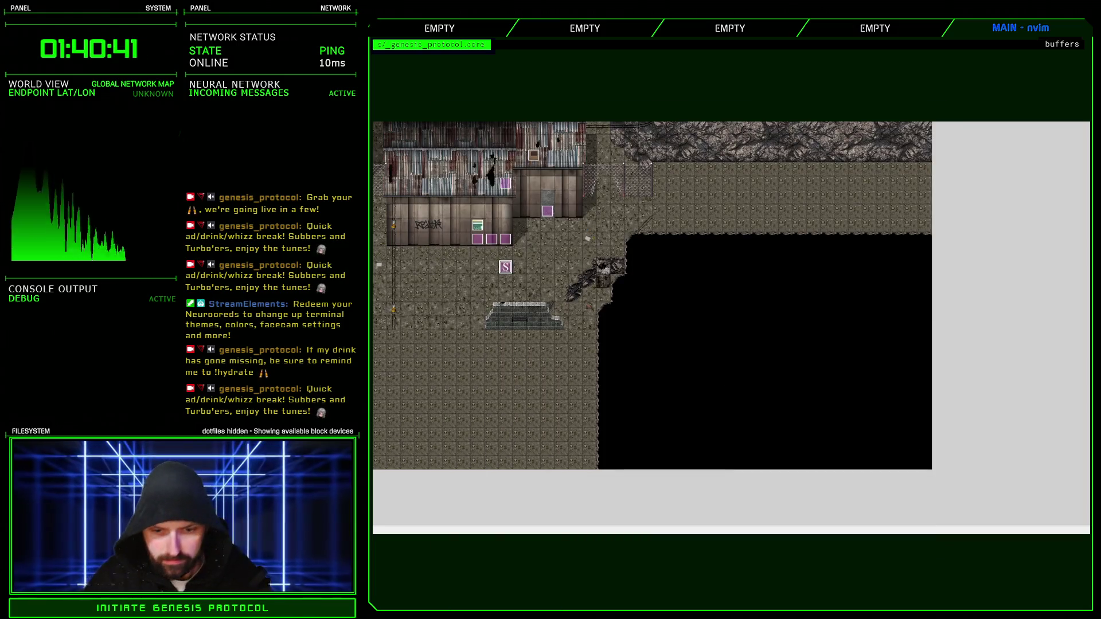
key(alt+Tab)
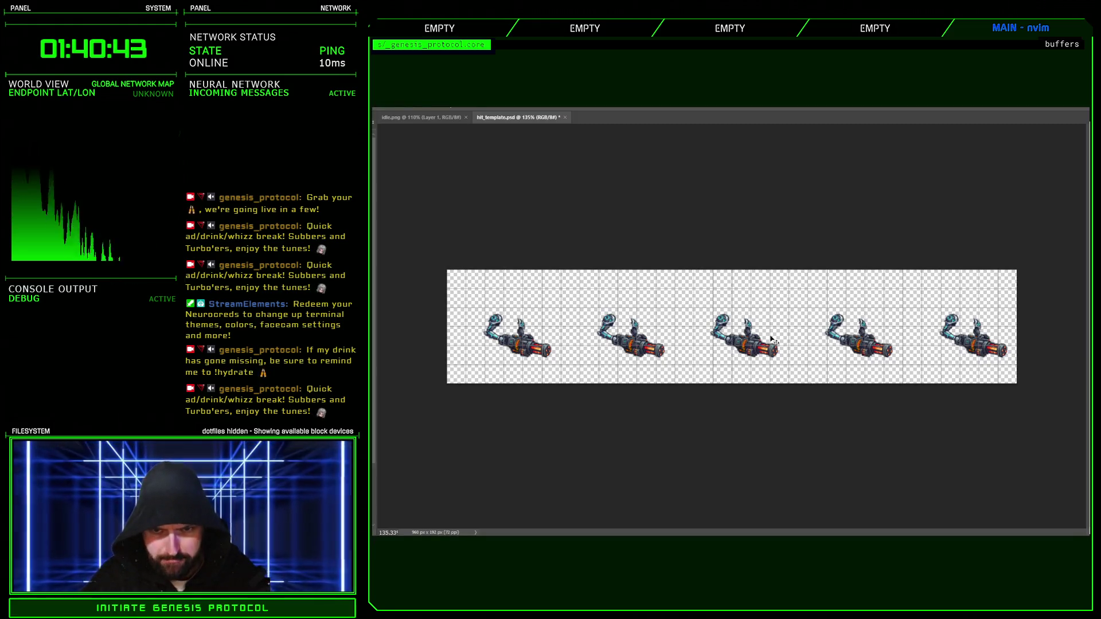
- Compare against the idle.png soldier sprites, then save hit_template.psd
click(415, 117)
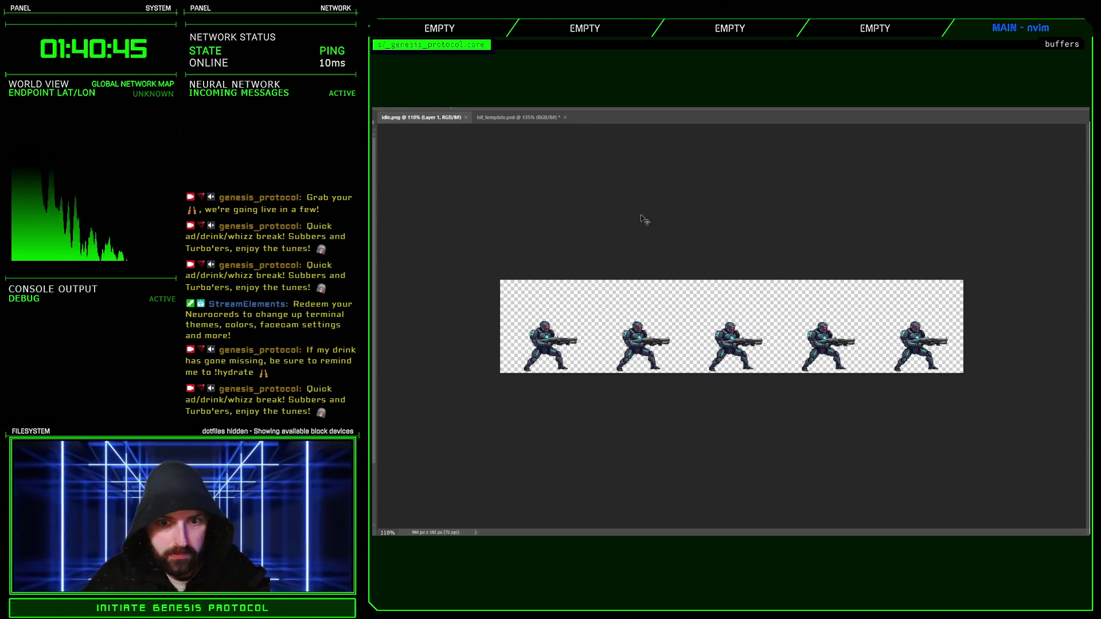
click(519, 118)
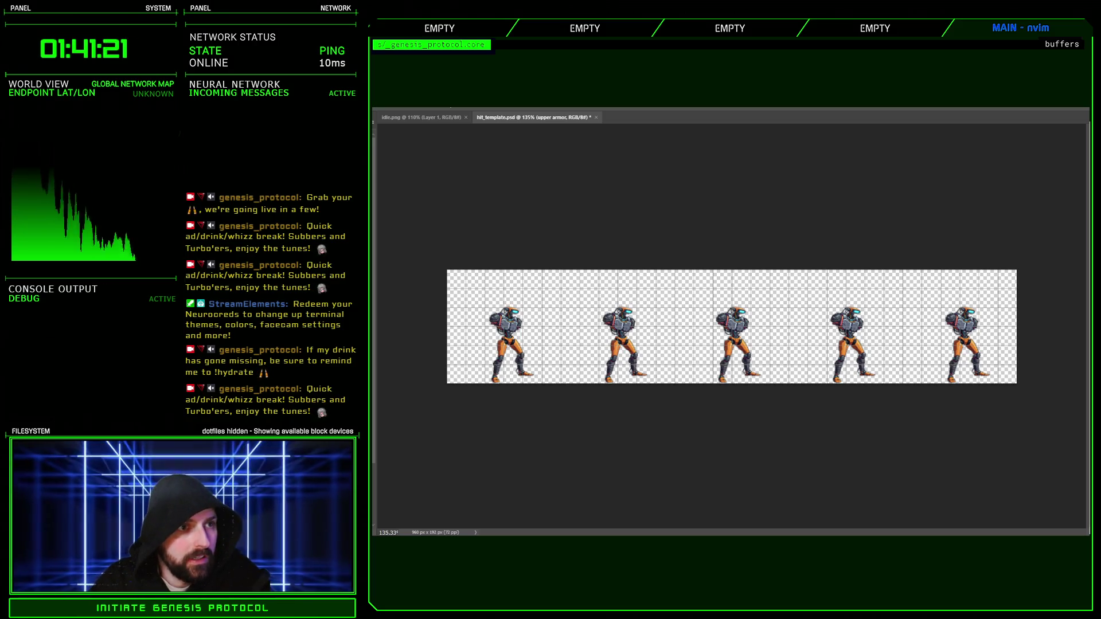
key(ctrl+s)
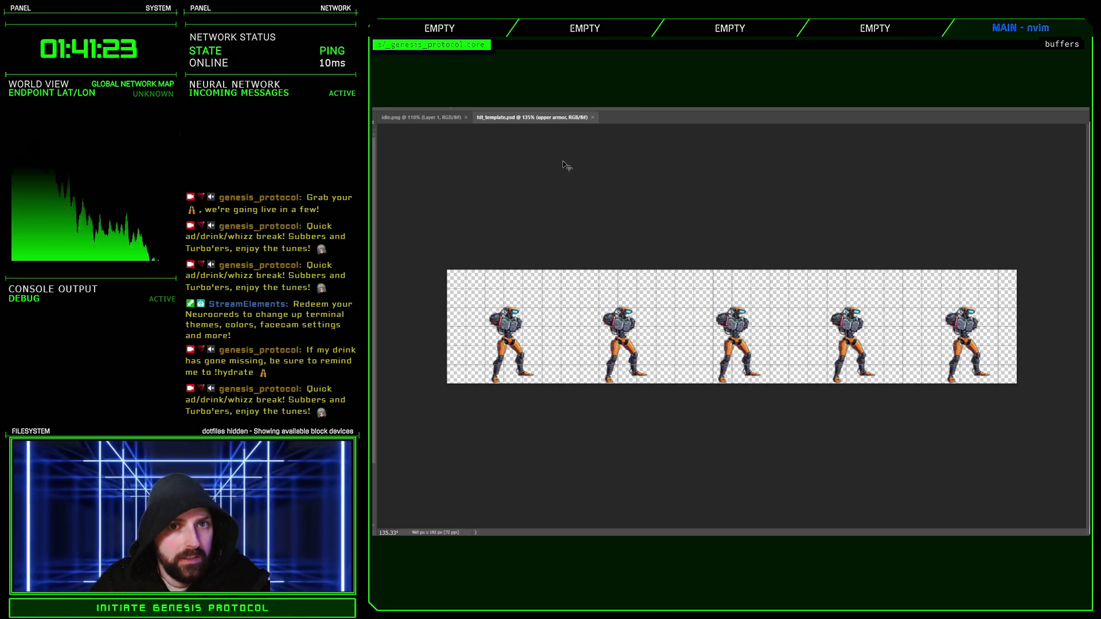
- Close hit_template.psd, zoom in on idle.png, and return to RPG Maker XP
click(593, 118)
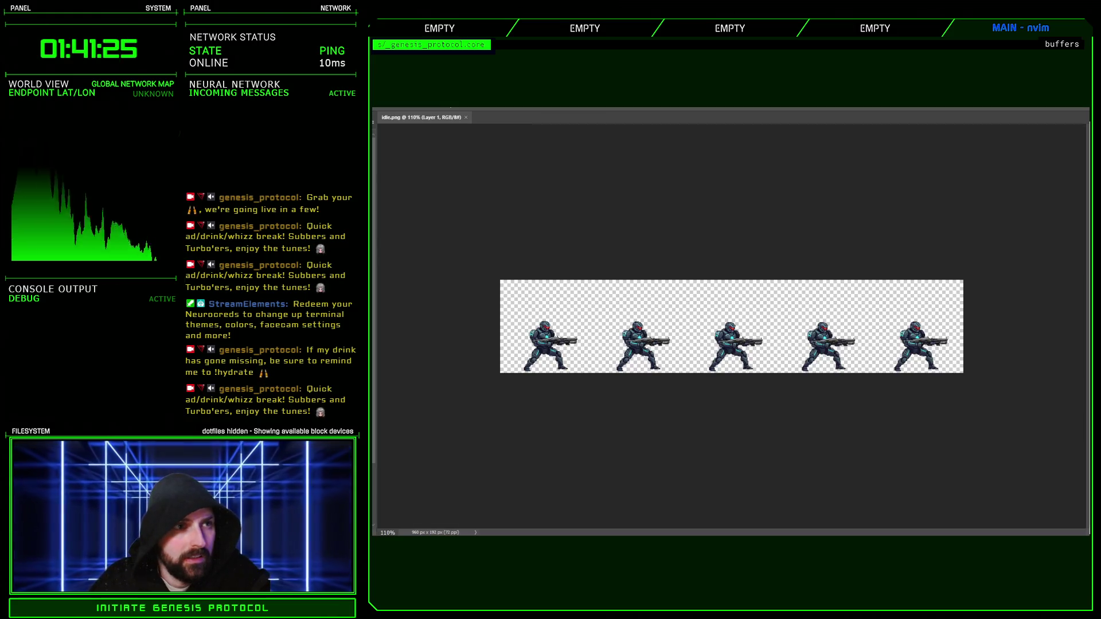
scroll(617, 372, up, 5)
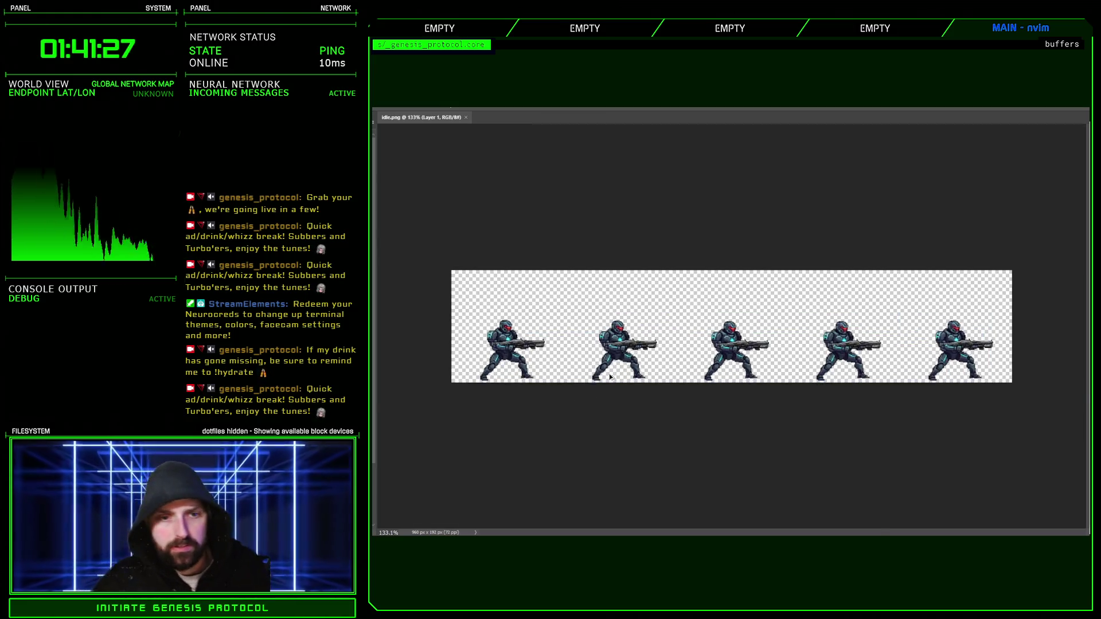
scroll(611, 378, up, 1)
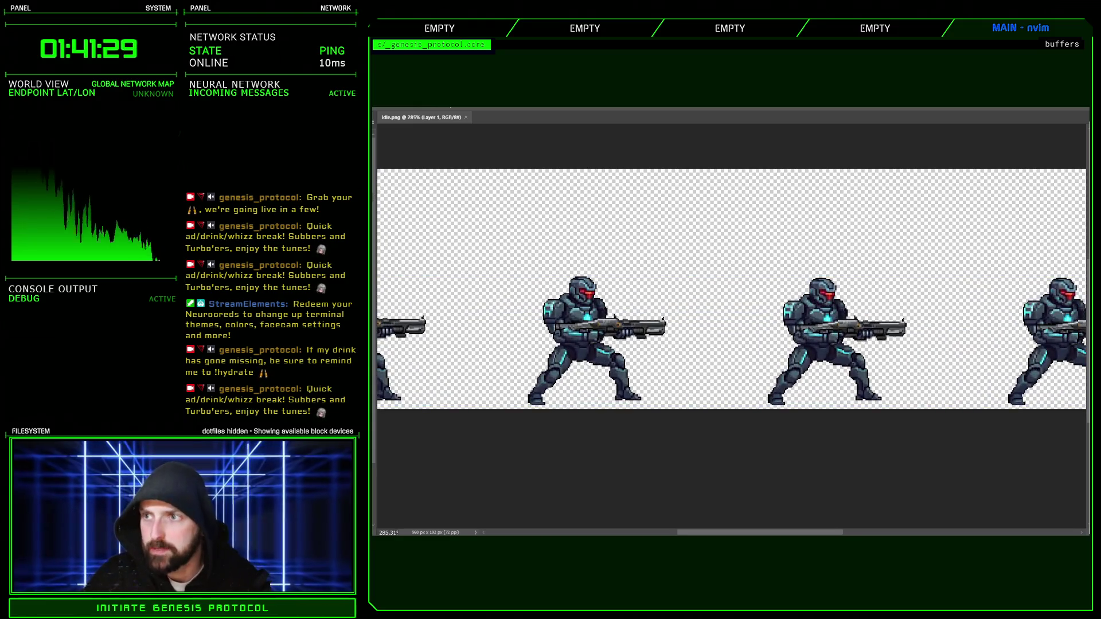
key(alt+Tab)
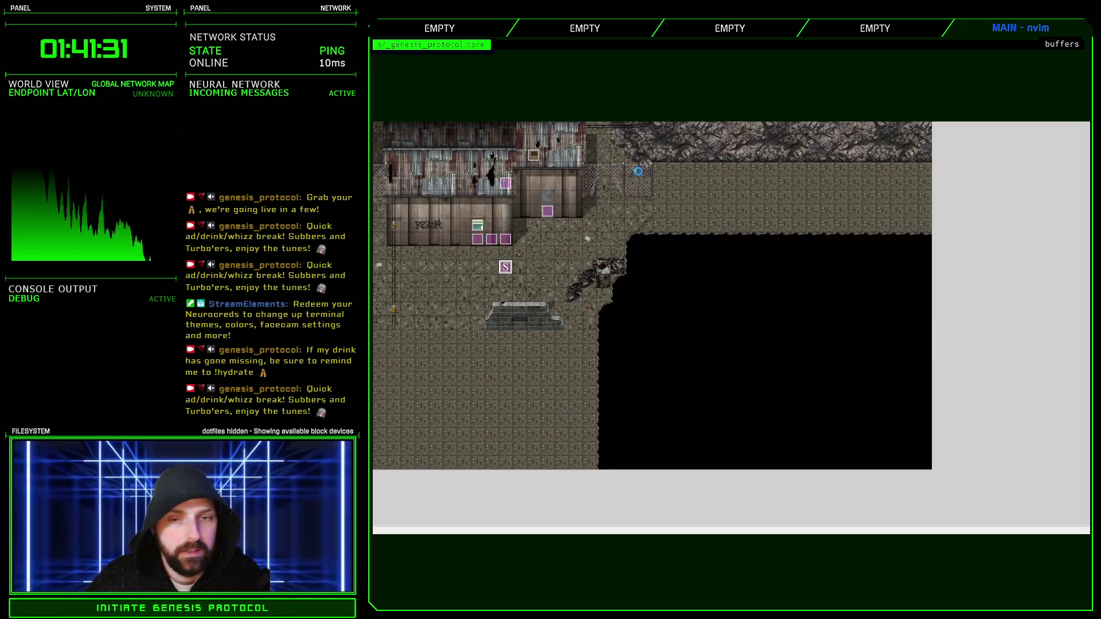
- Remove the armoured robot from the Test Battle troop
key(F9)
key(Up)
key(Up)
key(Up)
click(638, 252)
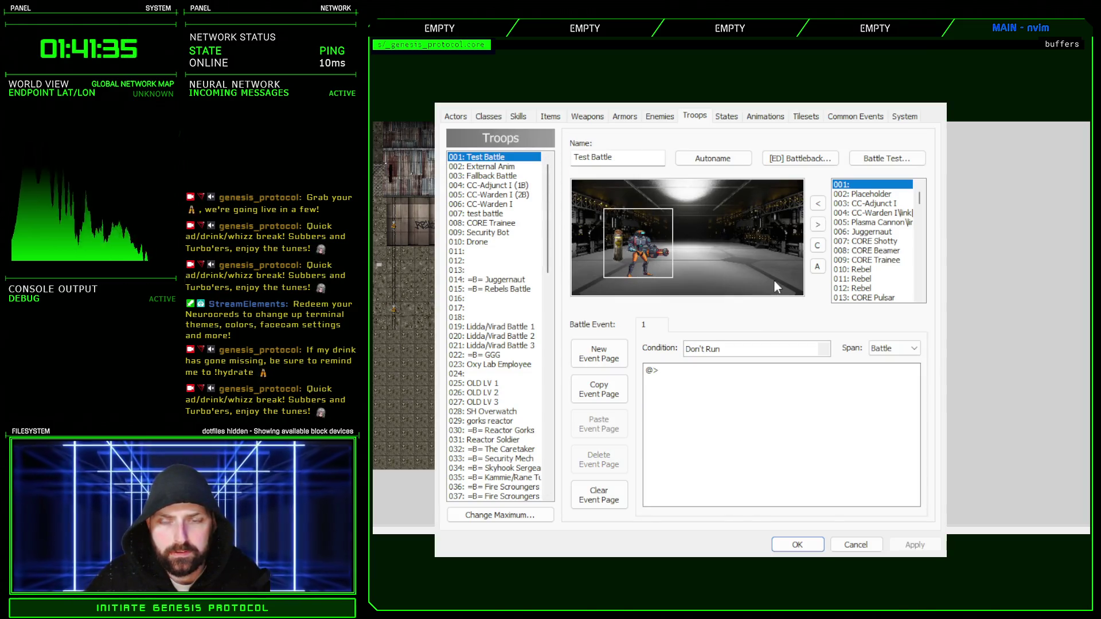
click(818, 266)
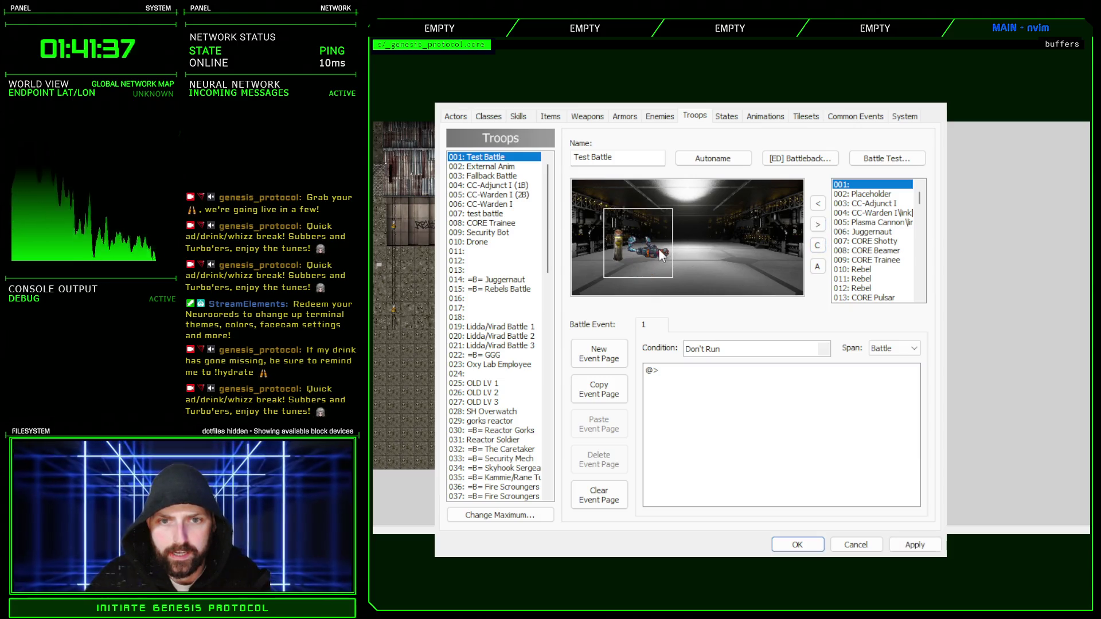
click(818, 224)
- Add 007 CORE Shotty beside the Flammable Tank, apply, and escape the test battle
click(872, 241)
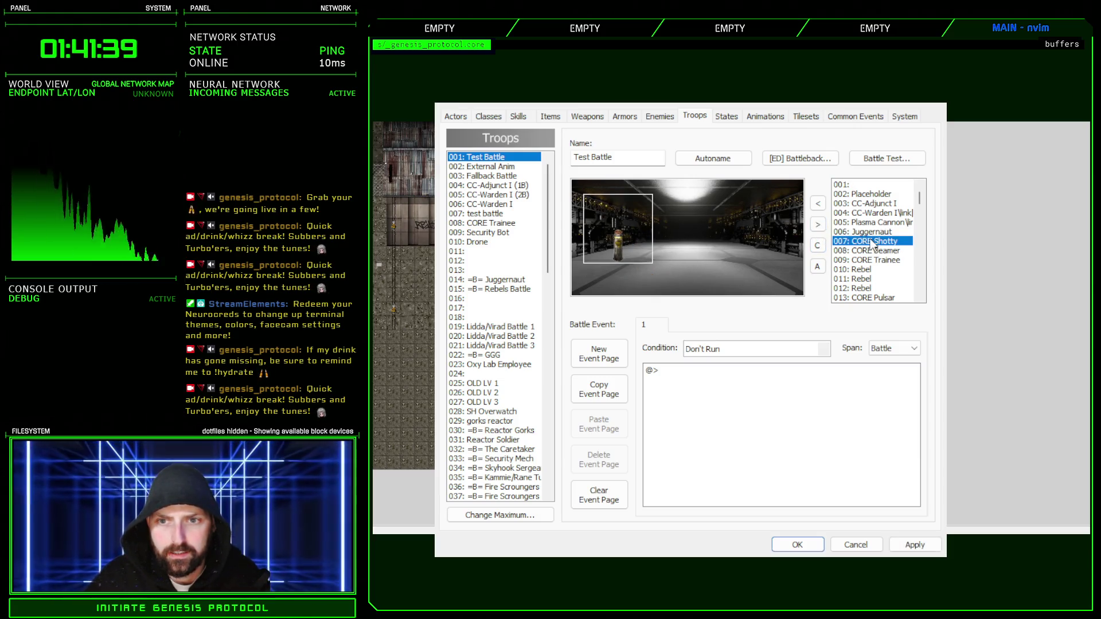
click(818, 204)
drag(698, 270, 641, 259)
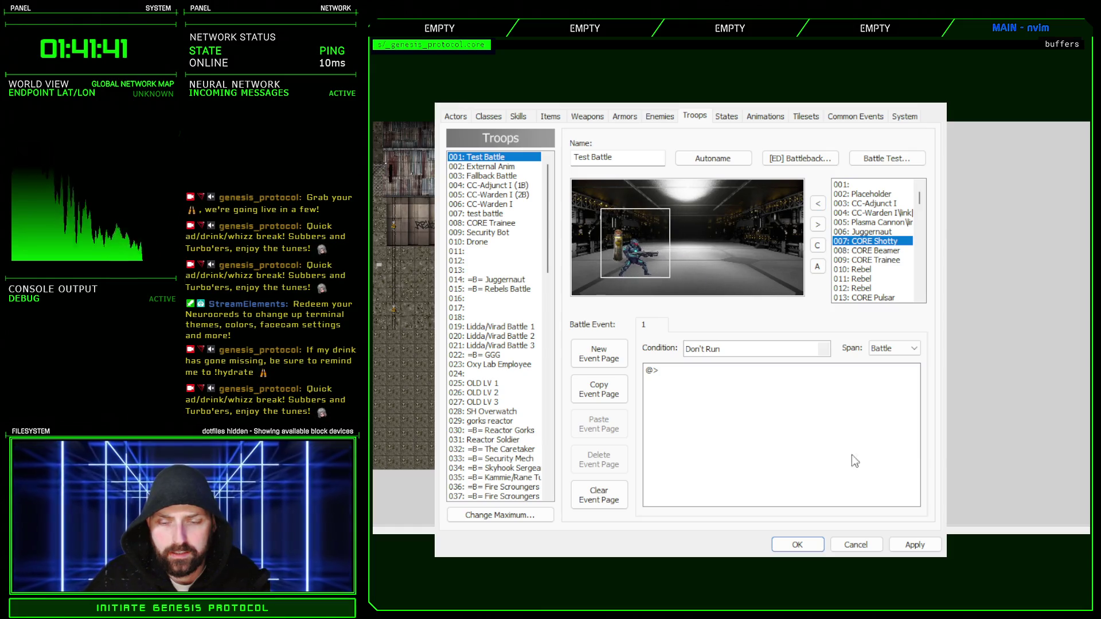
click(911, 546)
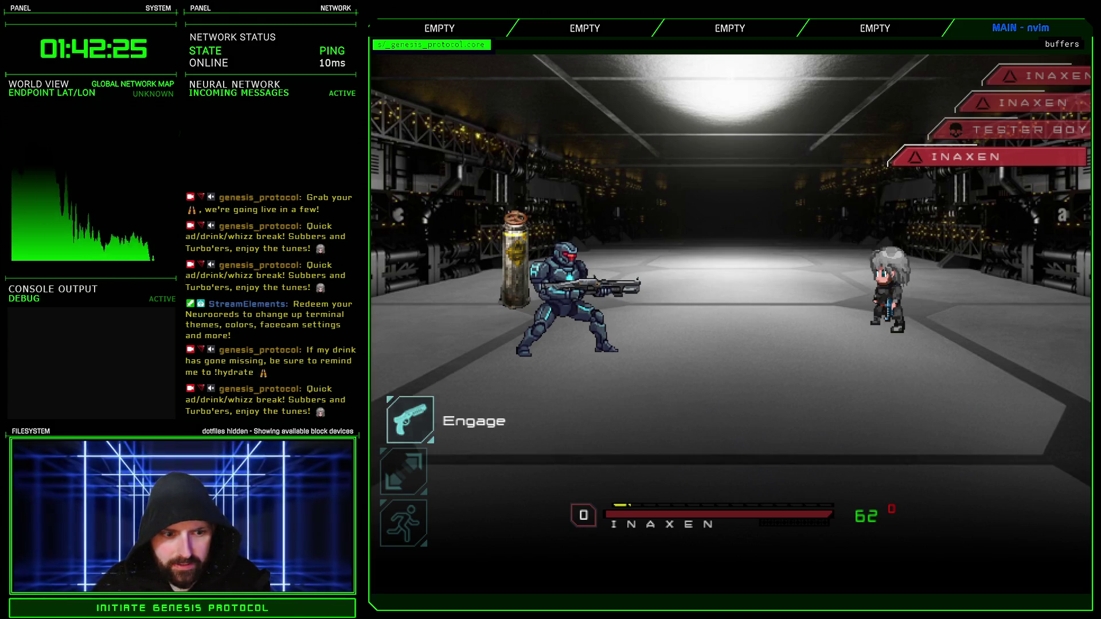
key(Down)
key(Down)
key(Return)
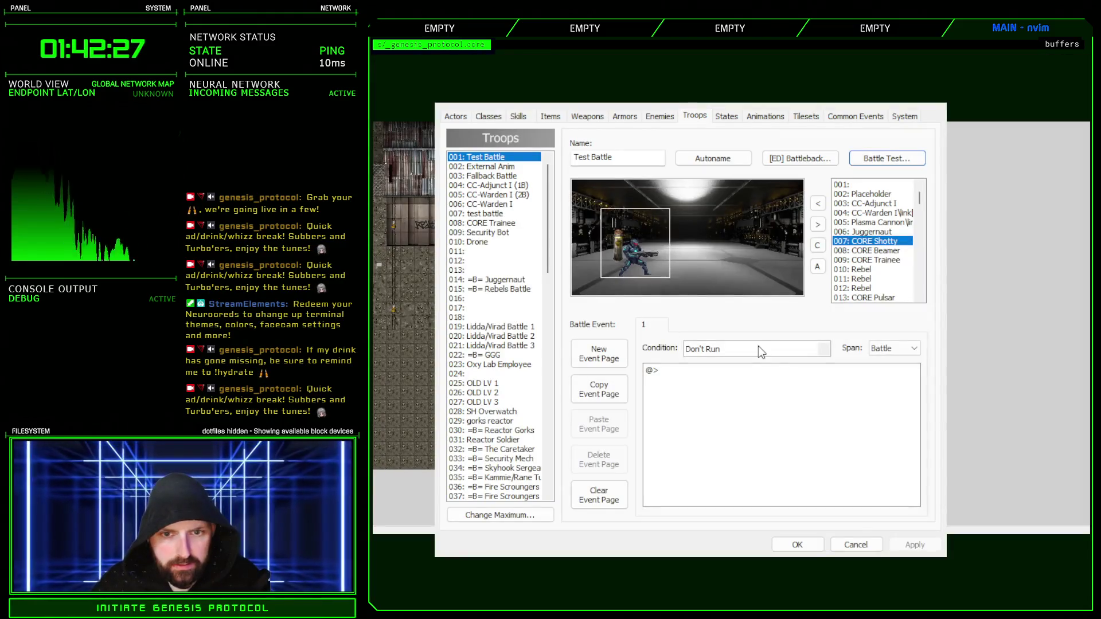
- Close the database and inspect the shotty gun and body layers on the soldier frames in Photoshop
click(799, 541)
key(alt+Tab)
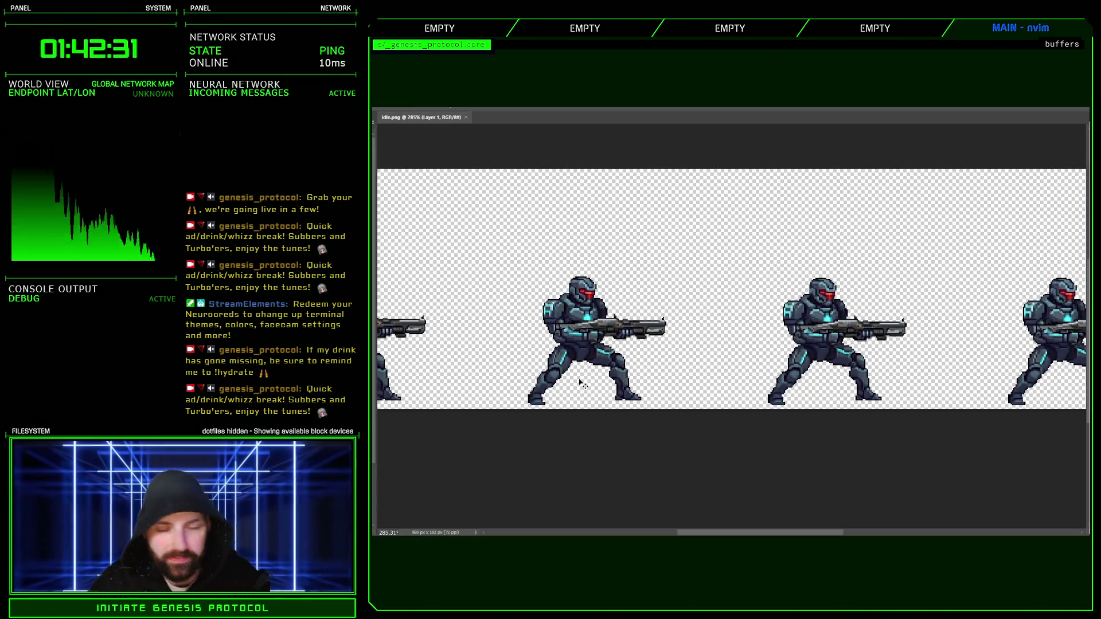
scroll(655, 352, down, 4)
scroll(642, 356, up, 1)
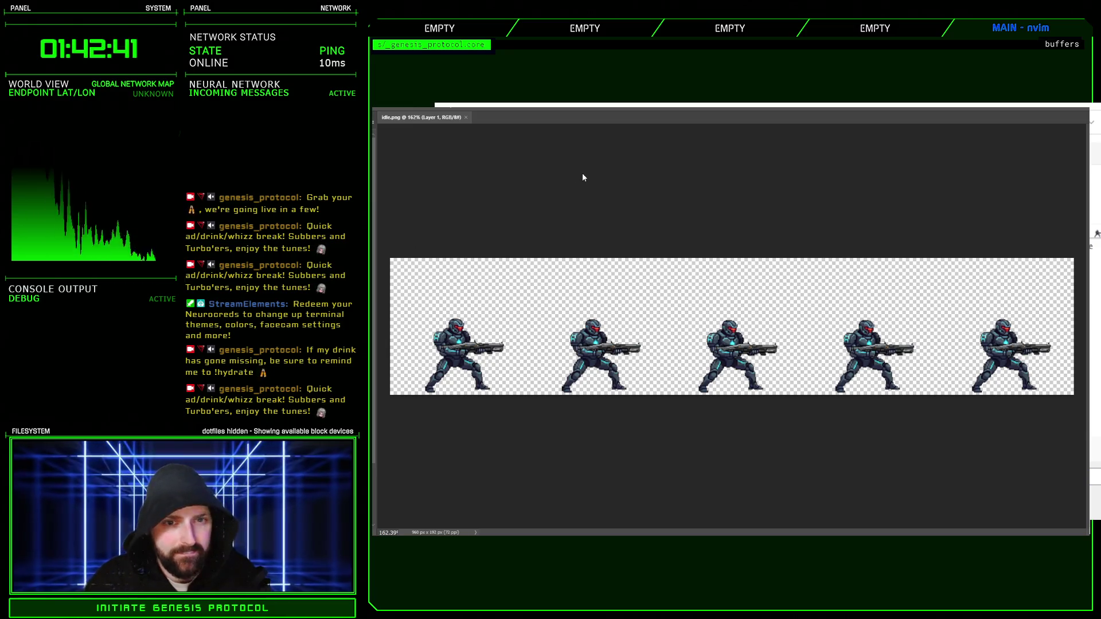
key(ctrl+v)
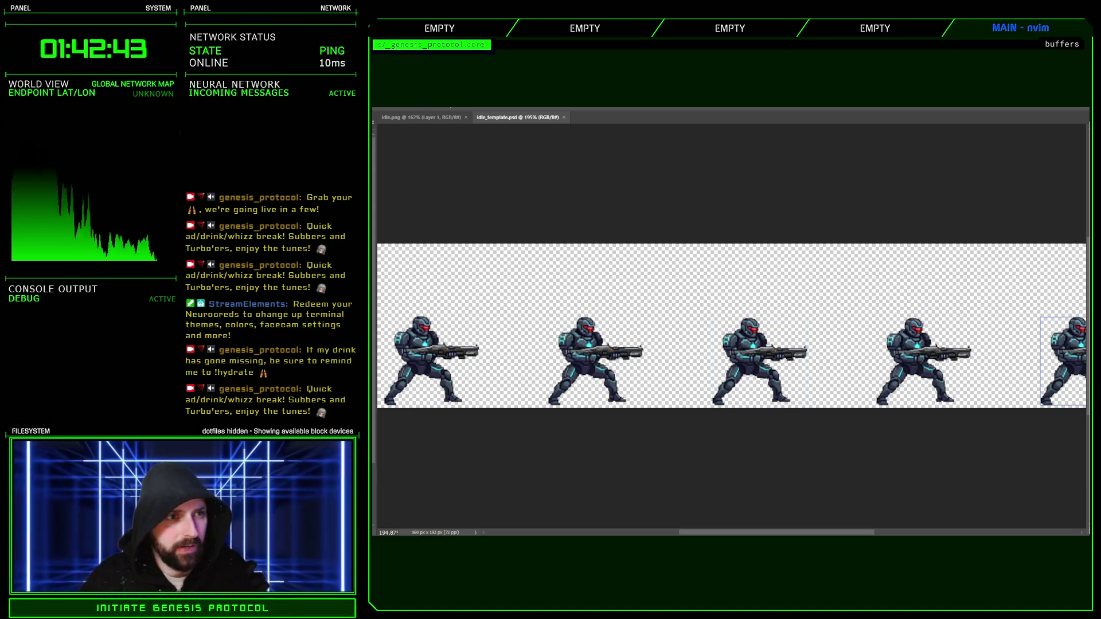
click(435, 365)
click(462, 354)
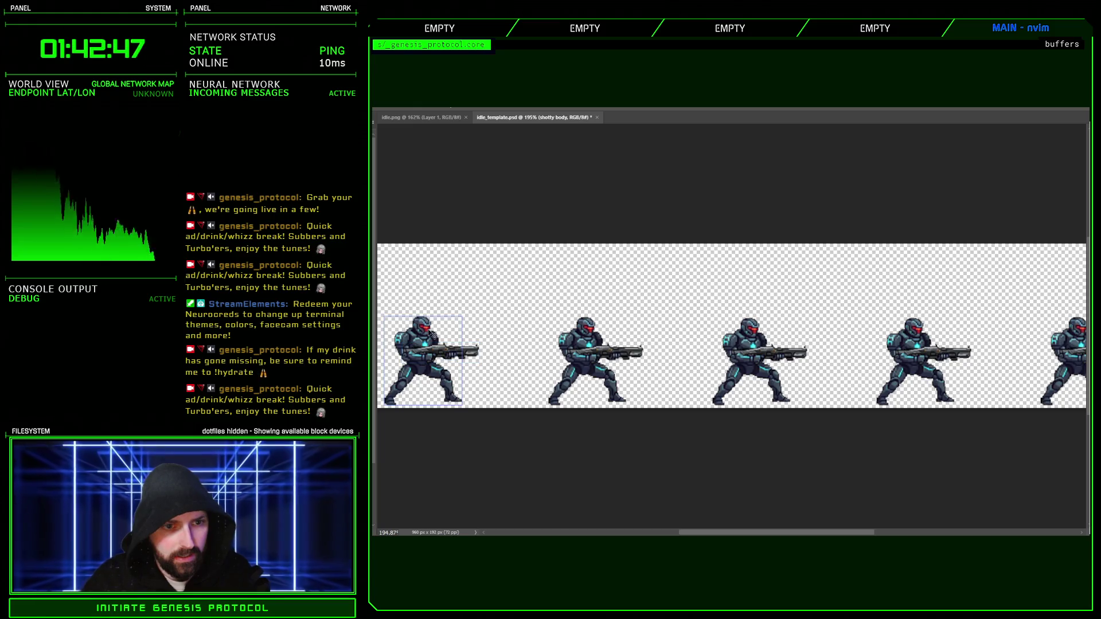
click(431, 332)
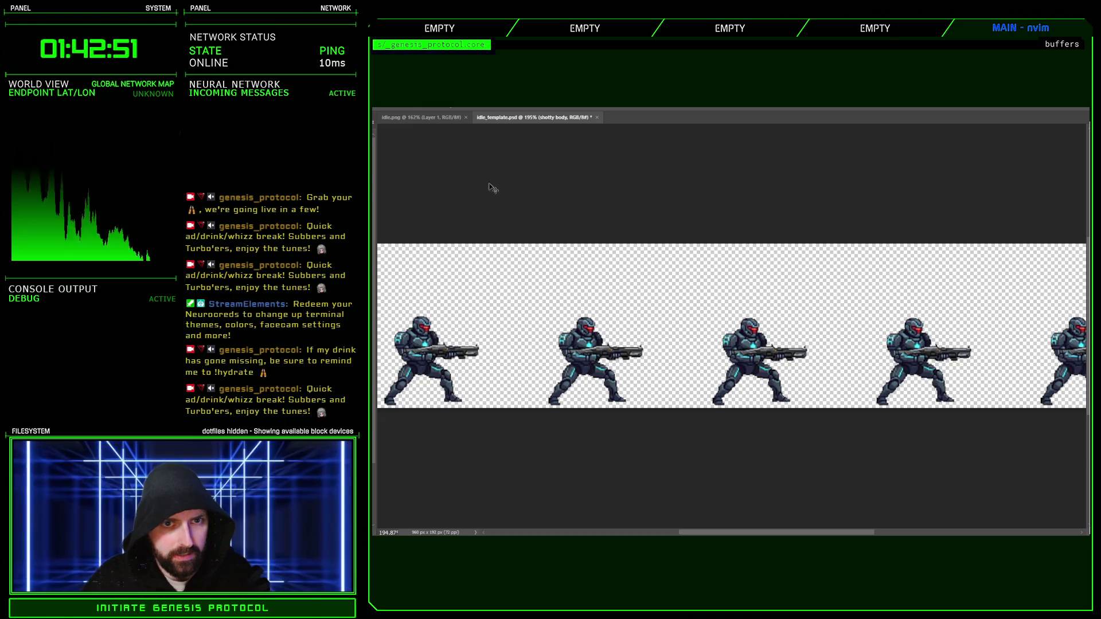
- Close idle_template.psd and idle.png
key(ctrl+w)
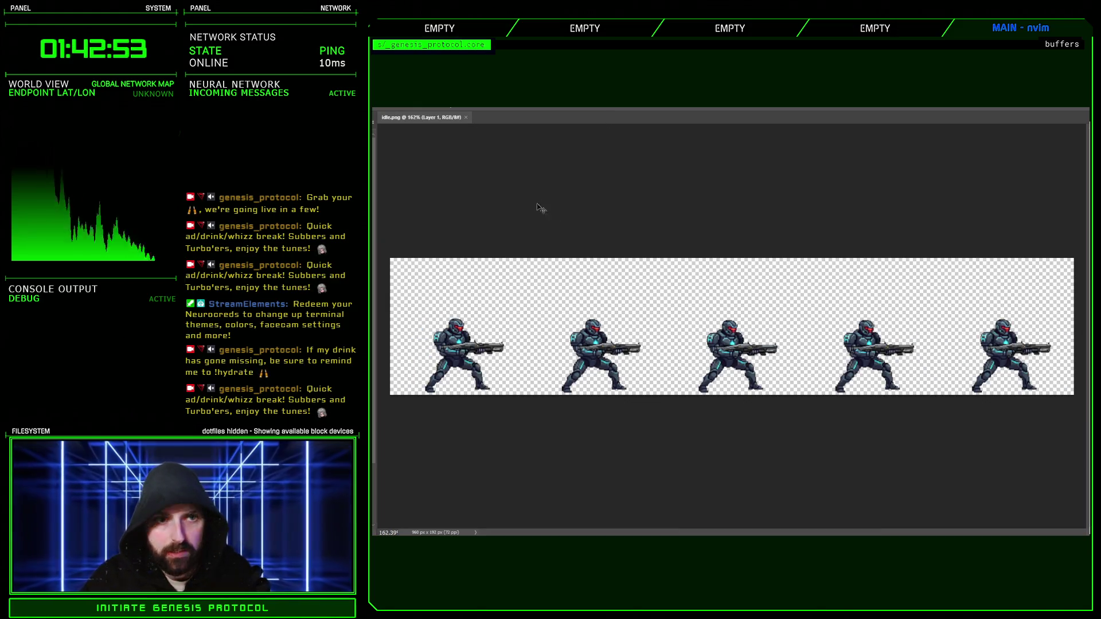
click(466, 117)
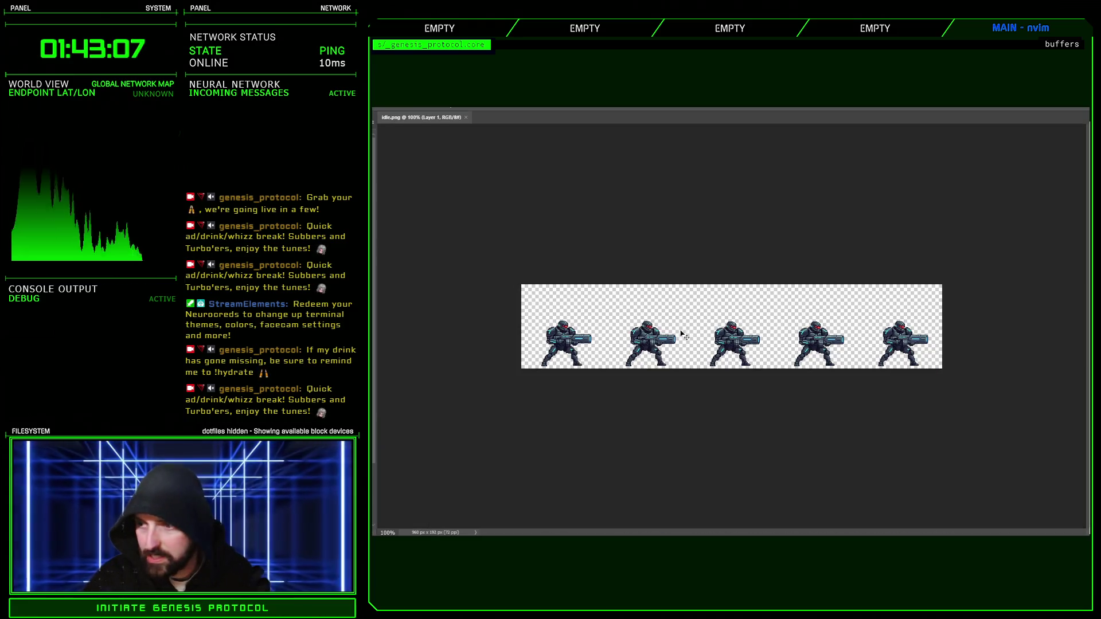
click(466, 117)
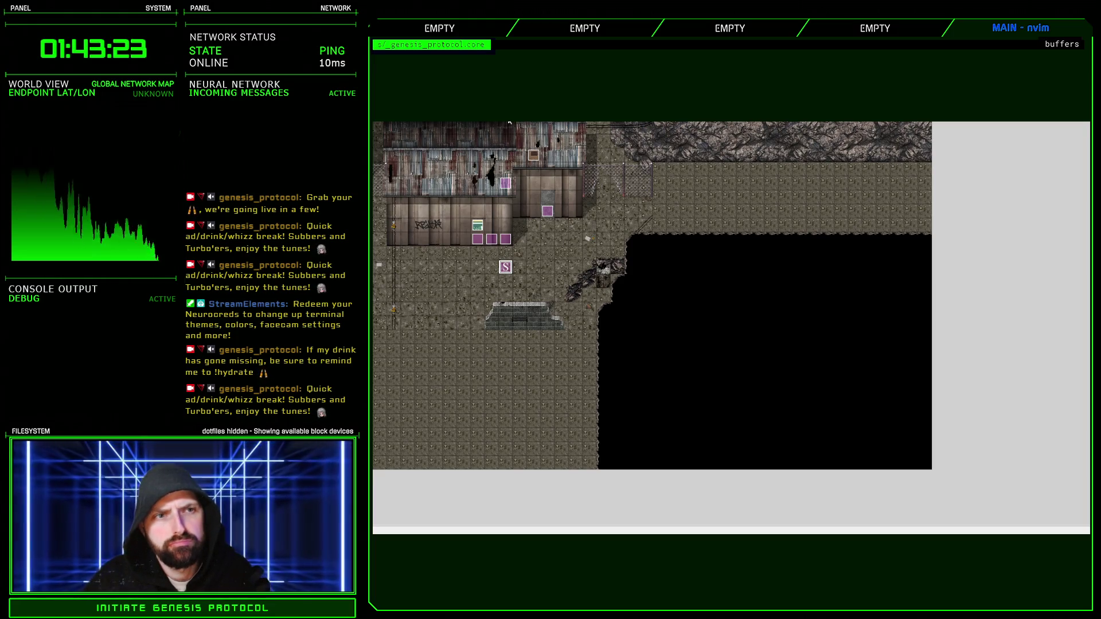
- Add CORE Beamer and CORE Trainee to Test Battle, apply, and escape the battle test
key(F9)
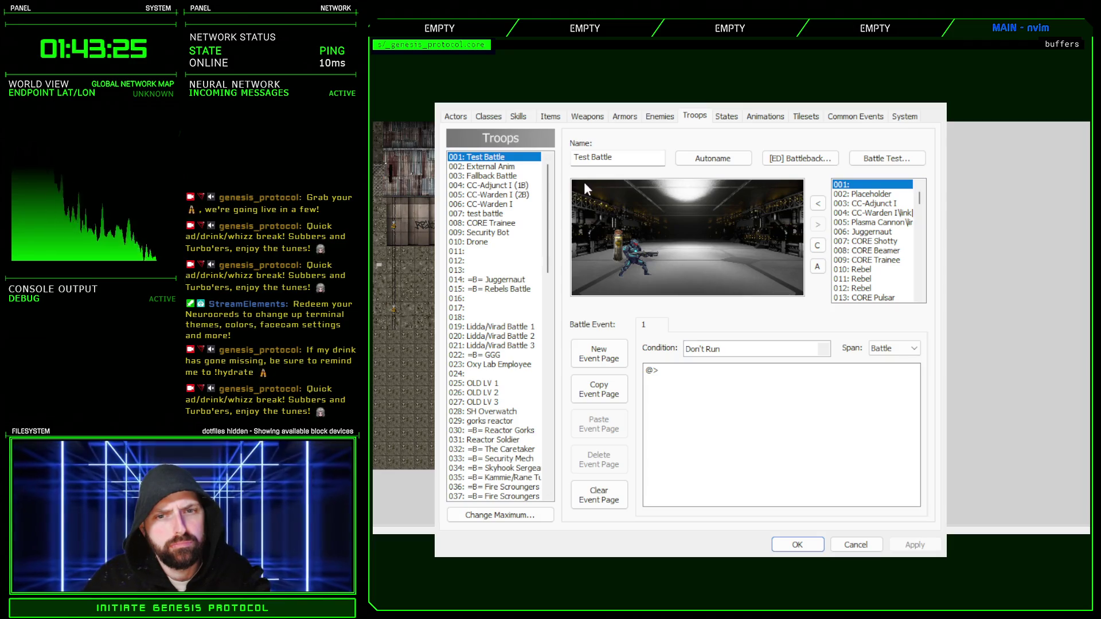
click(869, 250)
click(818, 204)
mouse_move(680, 256)
mouse_down()
mouse_move(660, 242)
mouse_move(658, 267)
mouse_up()
click(867, 260)
click(817, 203)
click(911, 545)
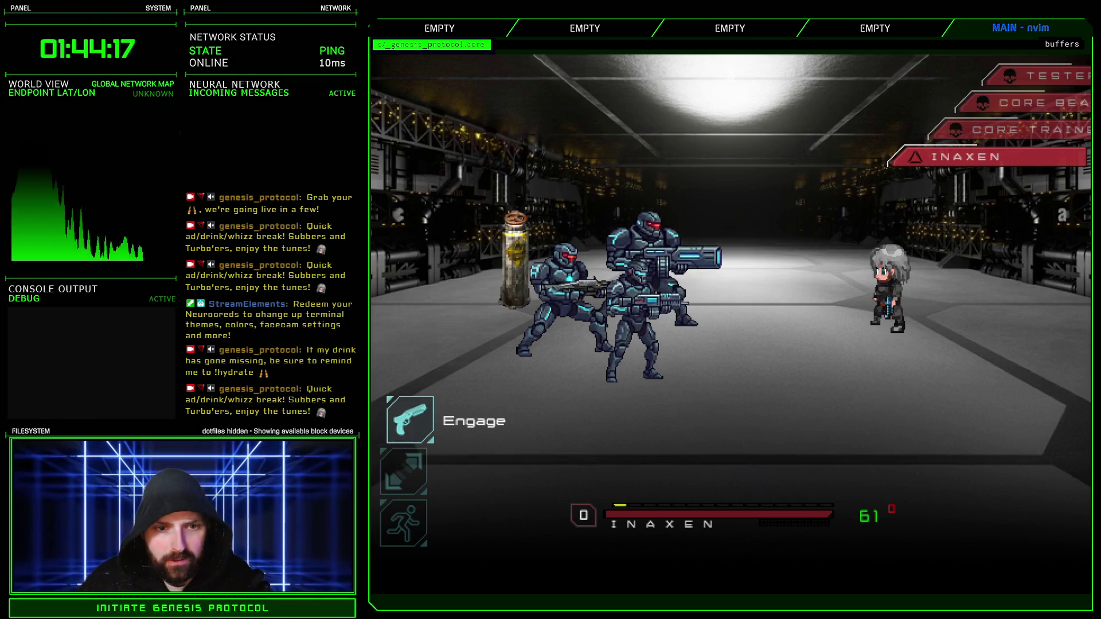
key(Down)
key(Down)
key(Return)
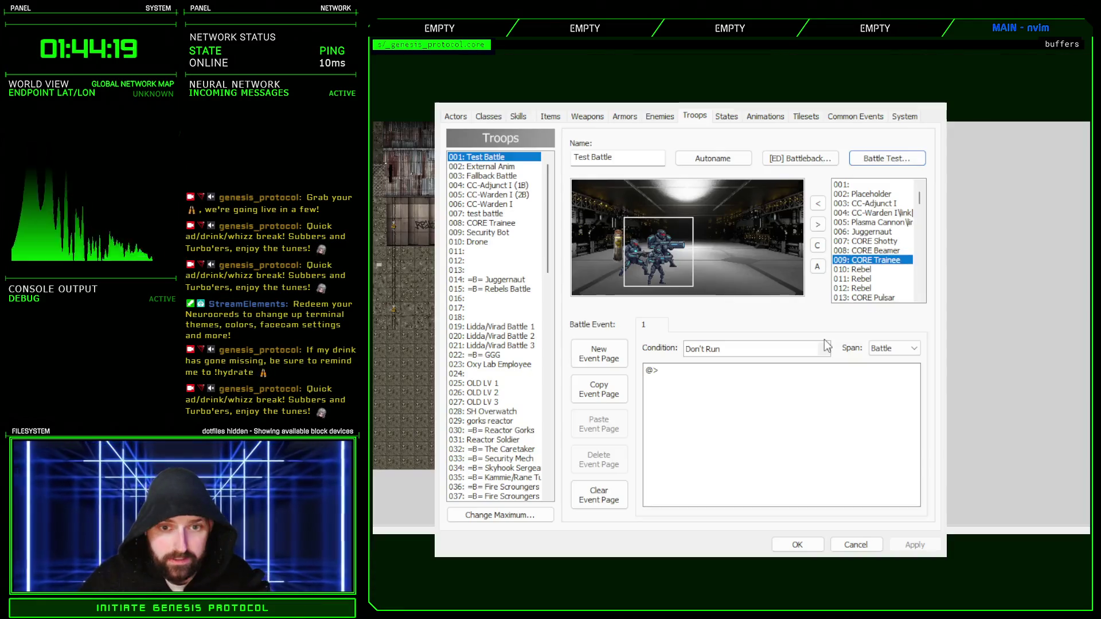
- Remove the extra soldiers, place the remaining CORE Trainee beside the tank, and save the database
mouse_move(693, 274)
mouse_down()
mouse_move(680, 266)
mouse_move(707, 274)
mouse_up()
click(660, 241)
click(821, 230)
click(821, 231)
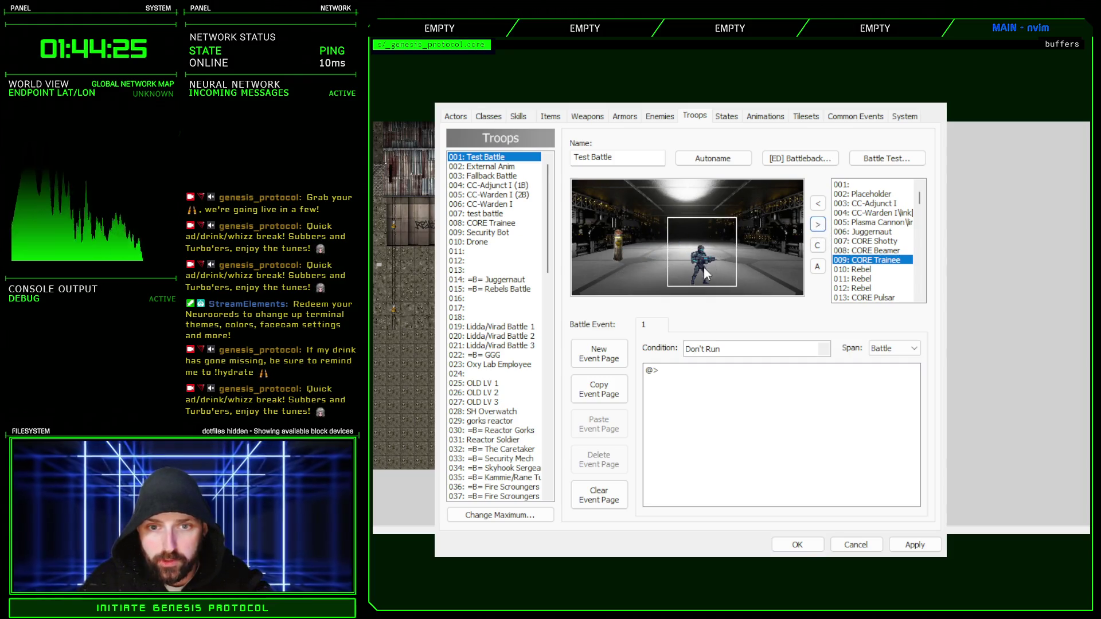
drag(706, 274, 640, 266)
click(896, 544)
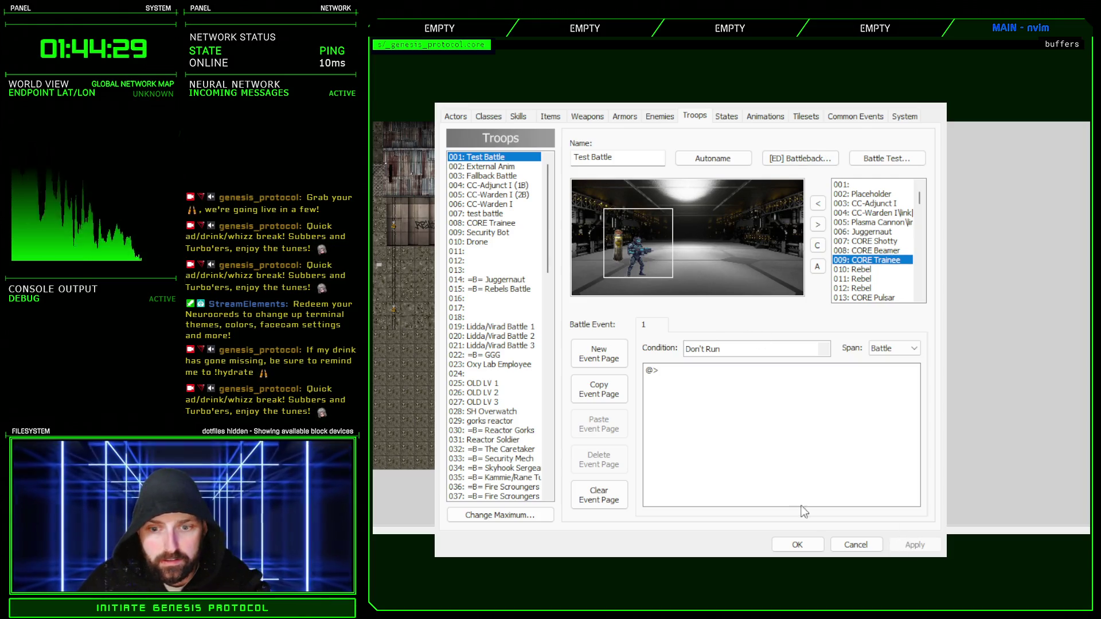
click(804, 546)
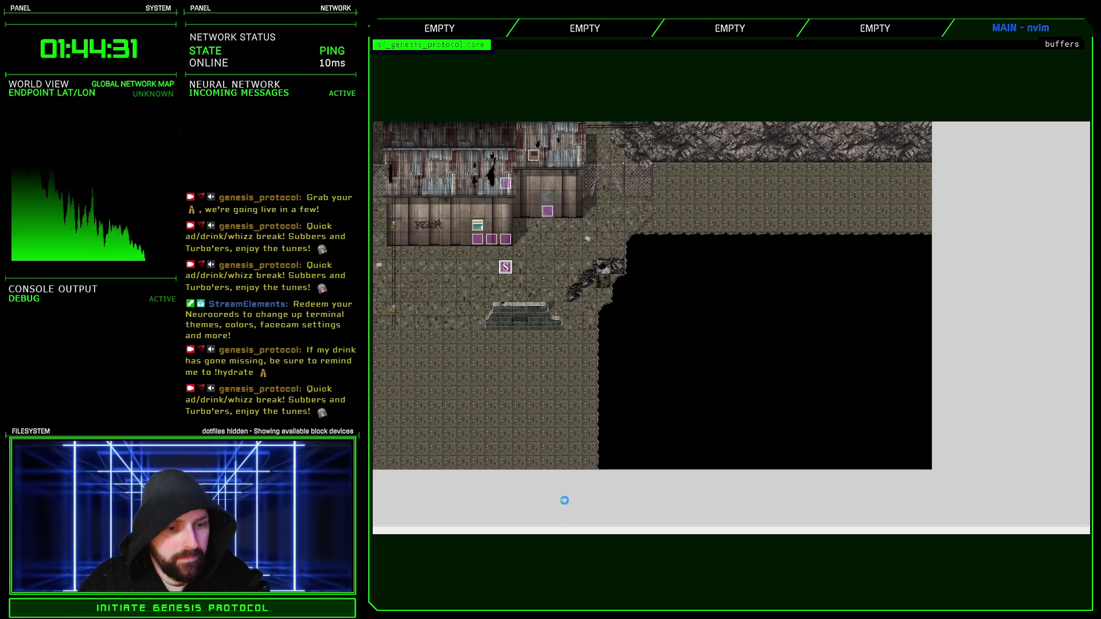
key(alt+Tab)
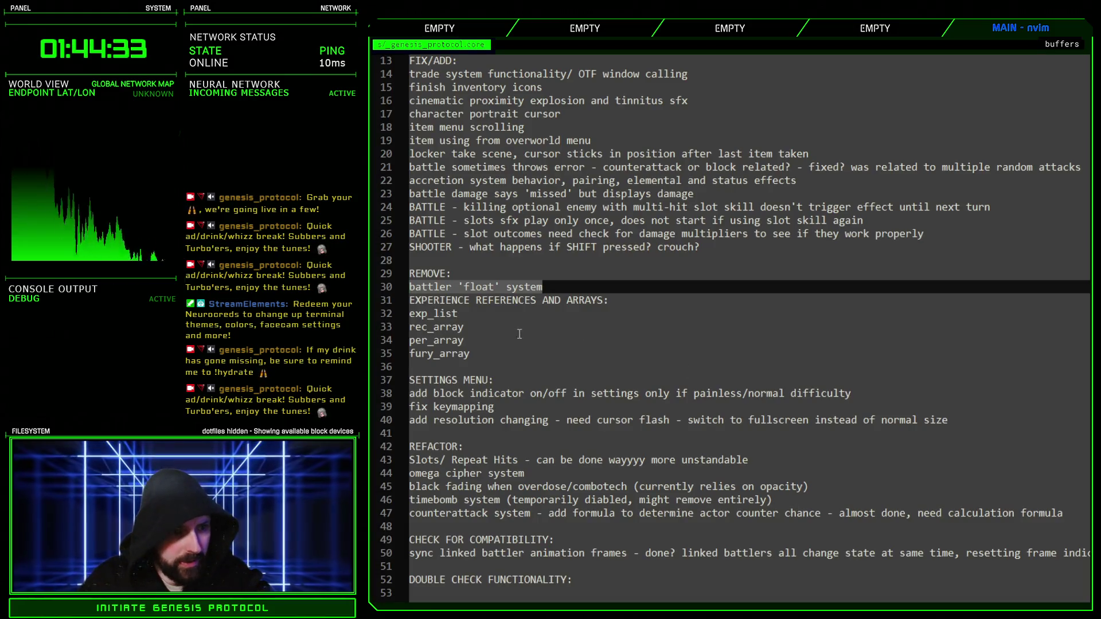
- Delete the battler 'float' system line from the REMOVE section
click(567, 289)
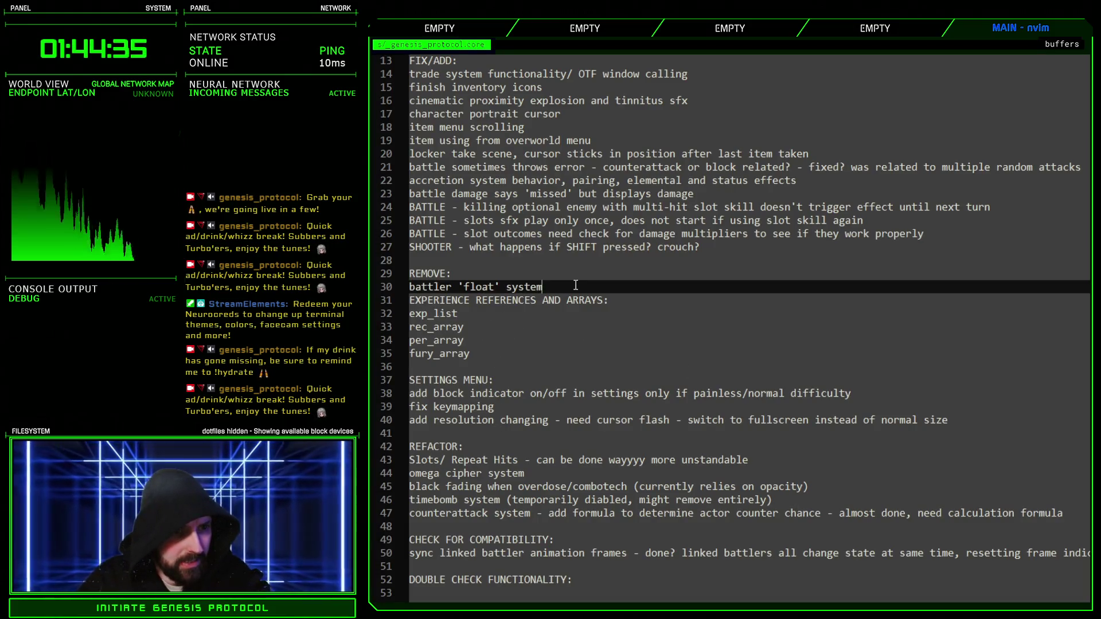
triple_click(556, 285)
key(BackSpace)
key(BackSpace)
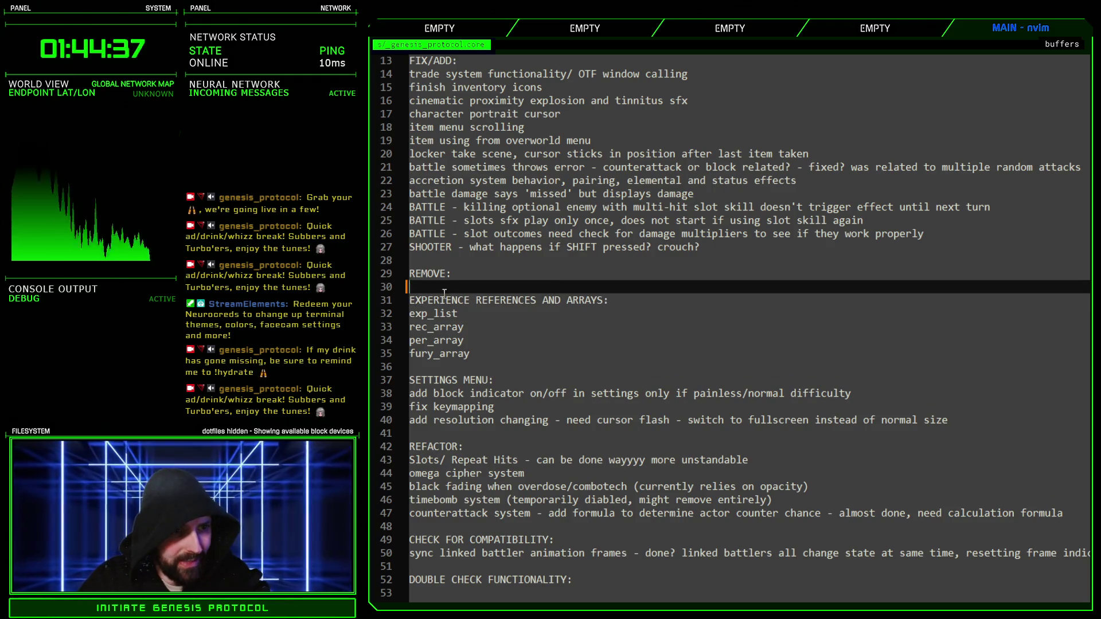
- Select the slot-outcomes text on line 26 and the optional-enemy killing text on line 24
scroll(662, 330, up, 4)
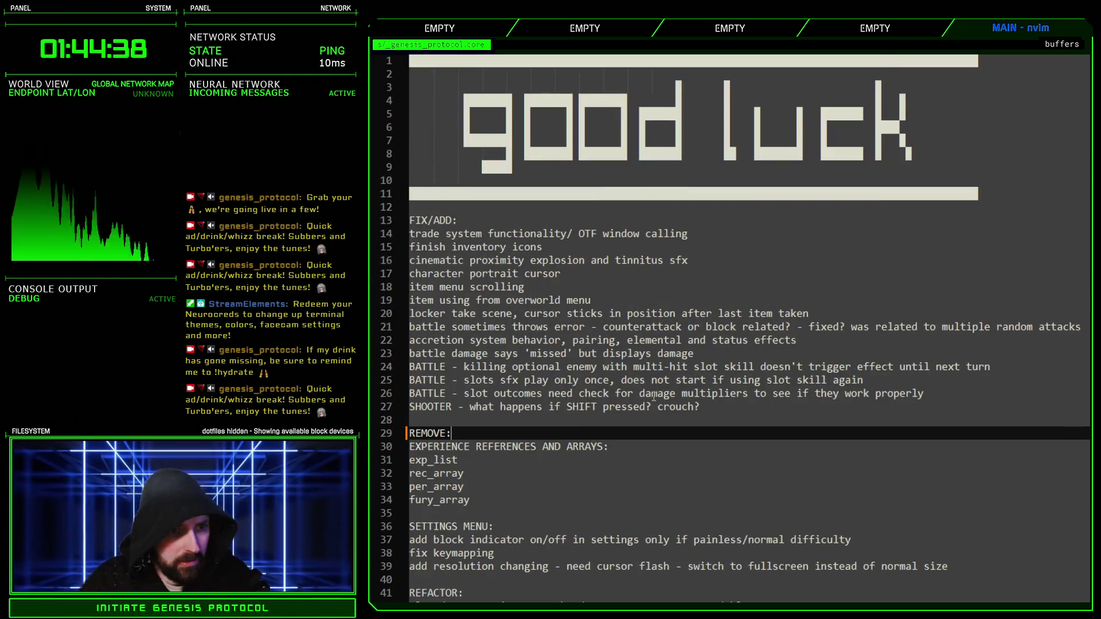
click(728, 409)
drag(500, 393, 695, 396)
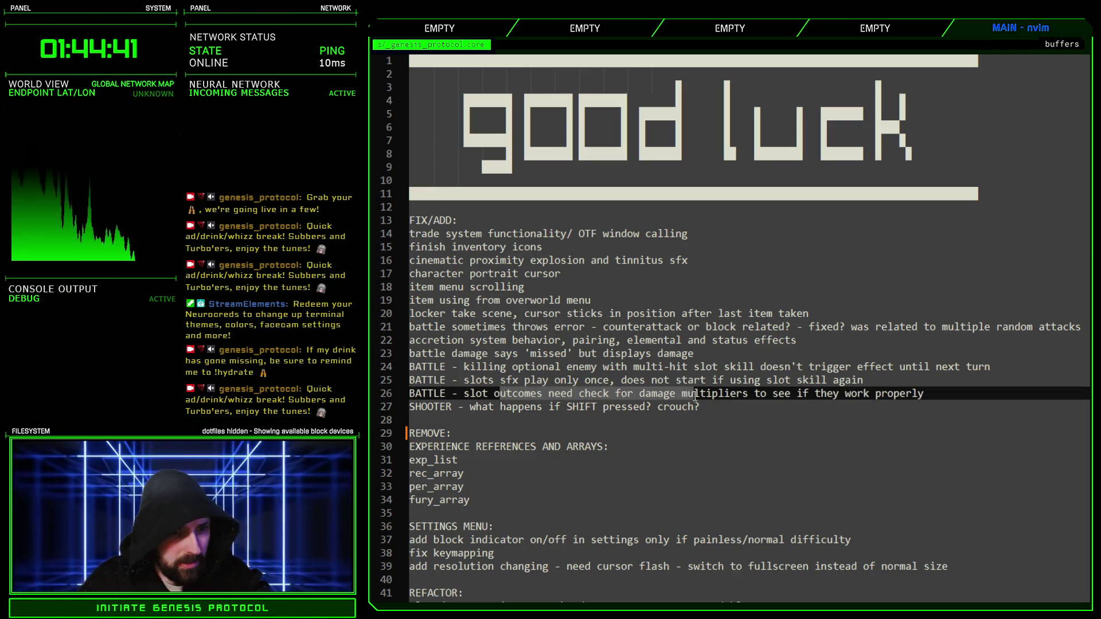
mouse_move(497, 366)
mouse_down()
mouse_move(775, 369)
mouse_move(782, 358)
mouse_up()
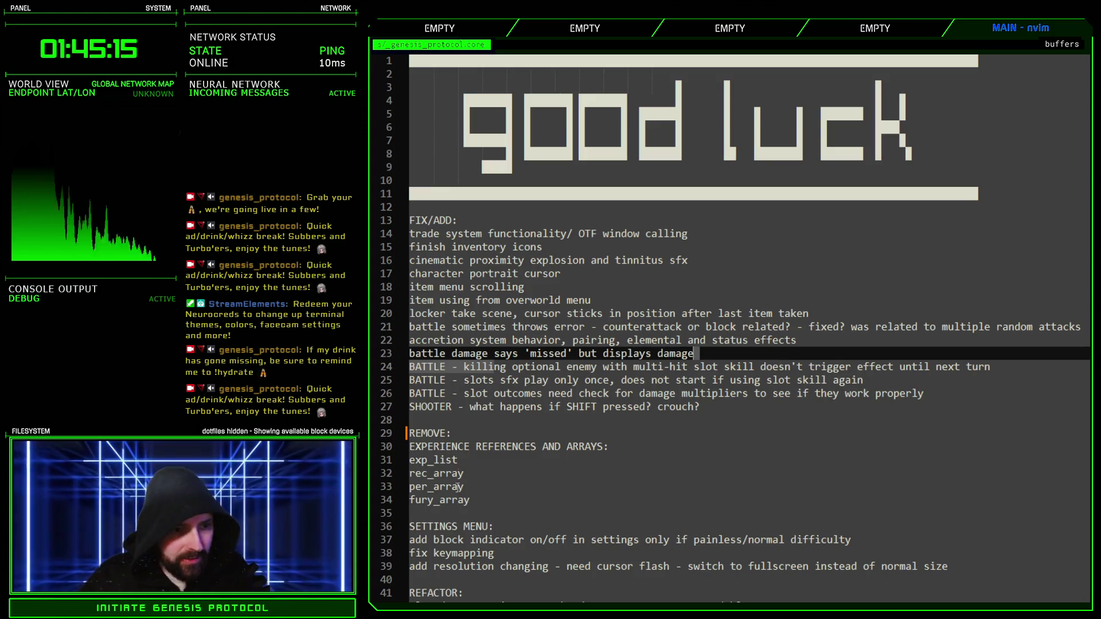
click(495, 500)
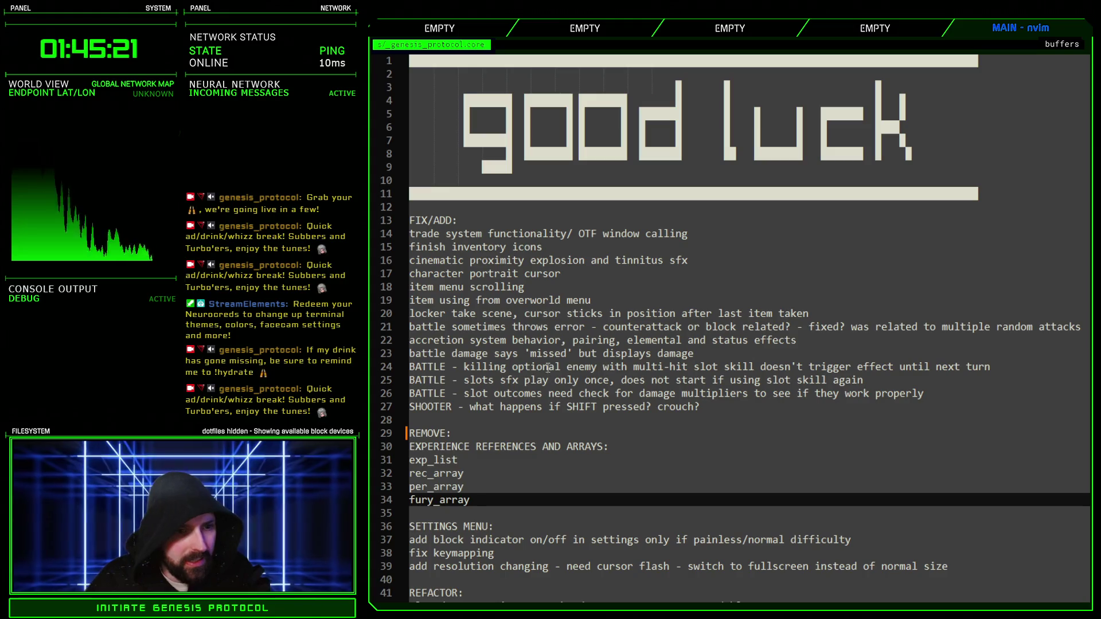
drag(505, 367, 949, 370)
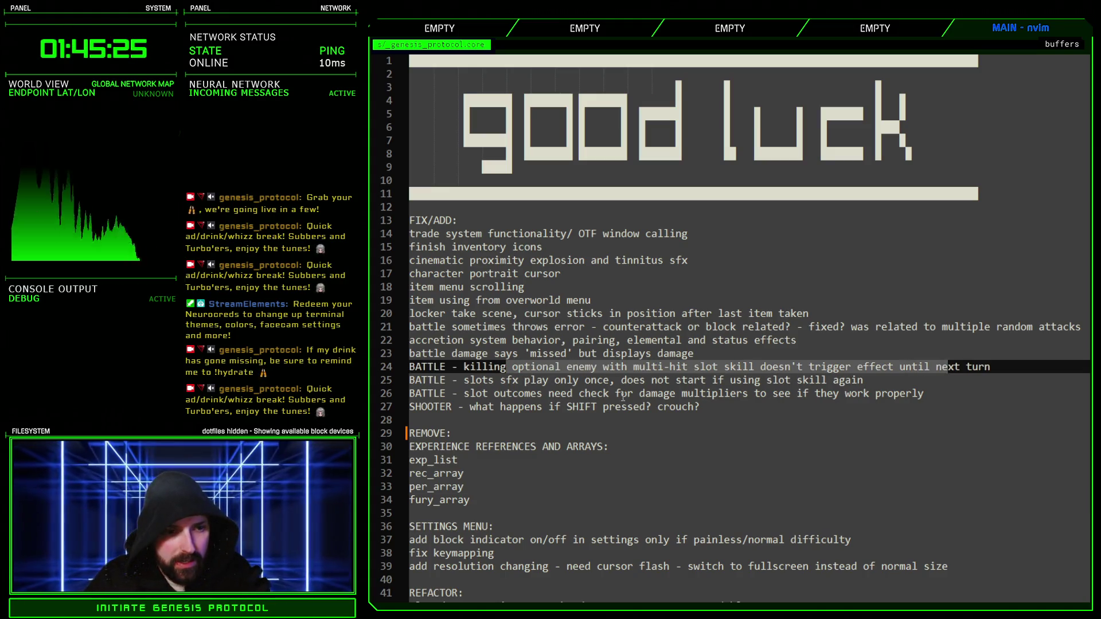
drag(487, 367, 948, 368)
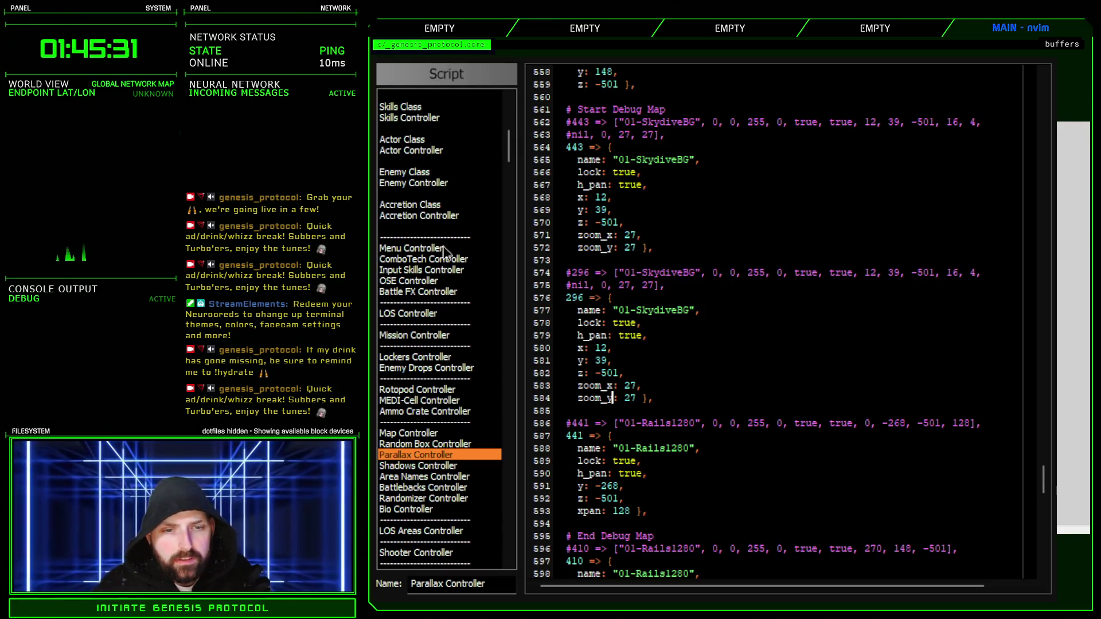
- Look through the Skills Controller script's skill data, then close the Script Editor
drag(506, 154, 507, 192)
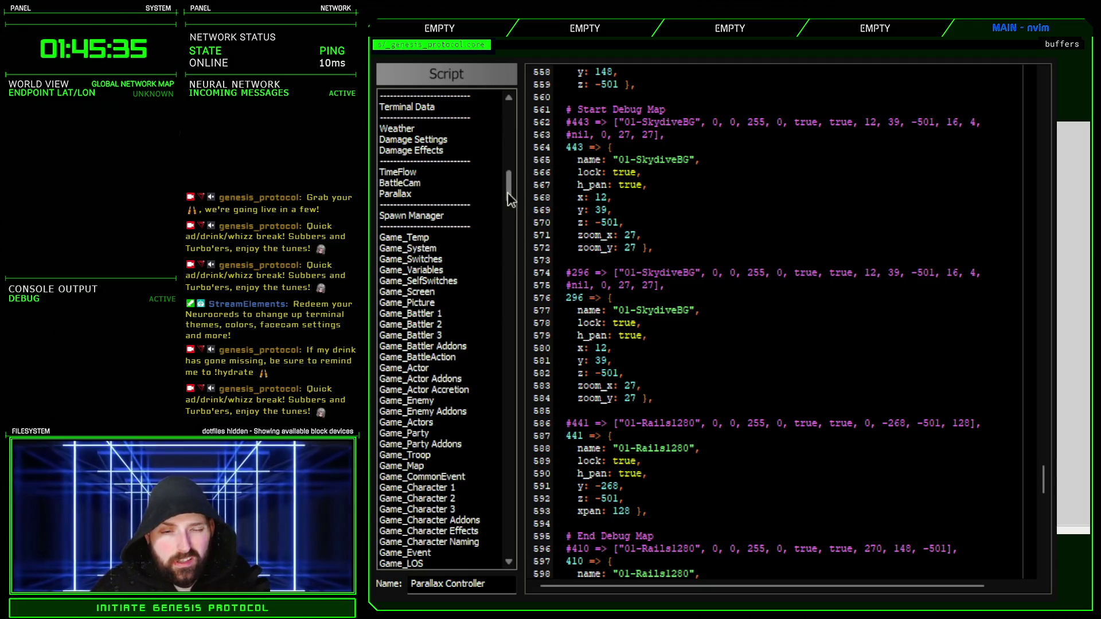
scroll(508, 195, up, 10)
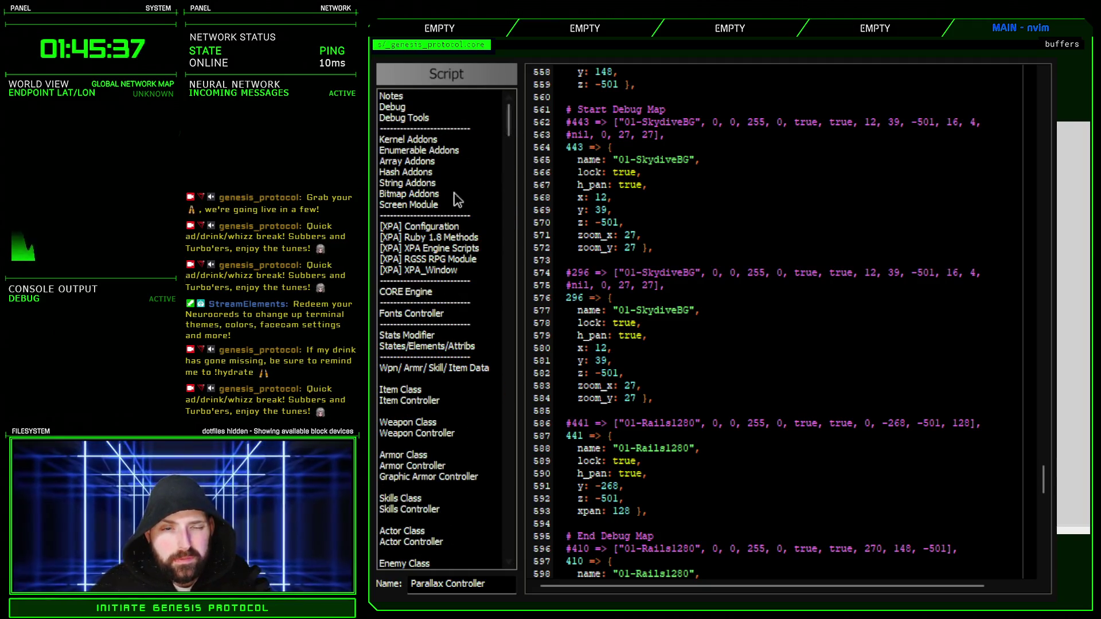
scroll(459, 285, down, 4)
click(407, 379)
scroll(700, 410, down, 20)
scroll(736, 425, down, 8)
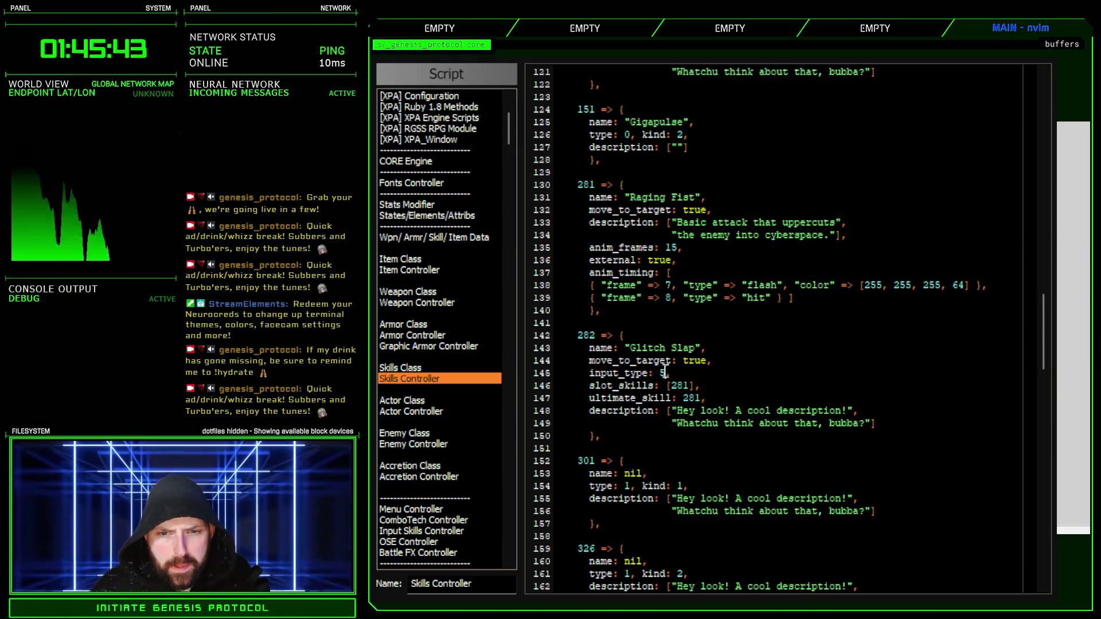
key(F12)
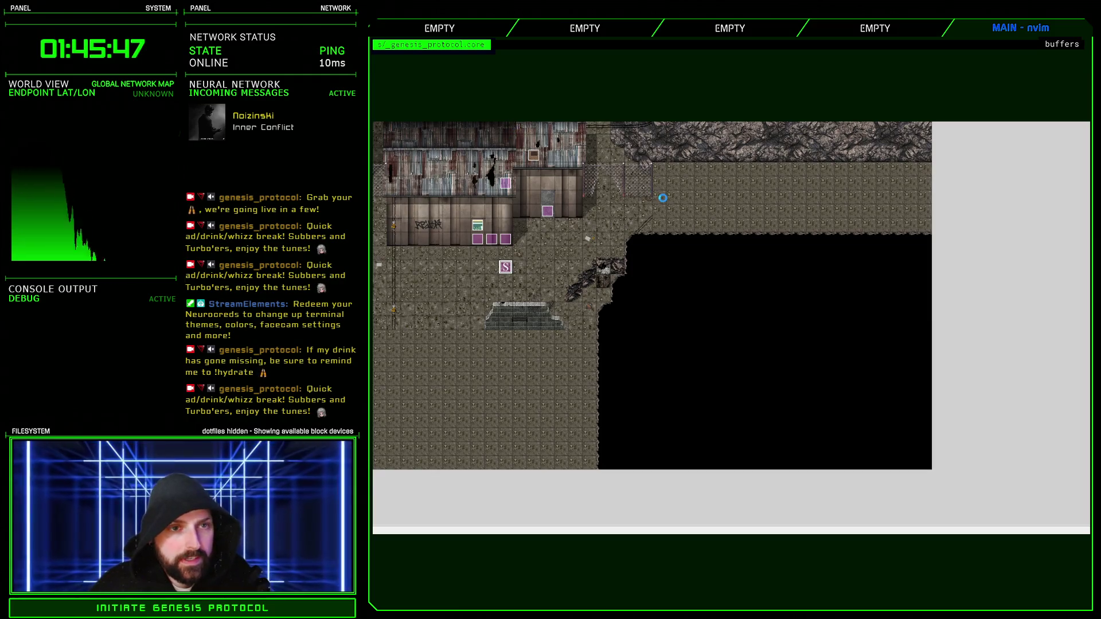
- Battle-test the Test Battle troop and aim Raging Fist at the Flammable Tank
key(F9)
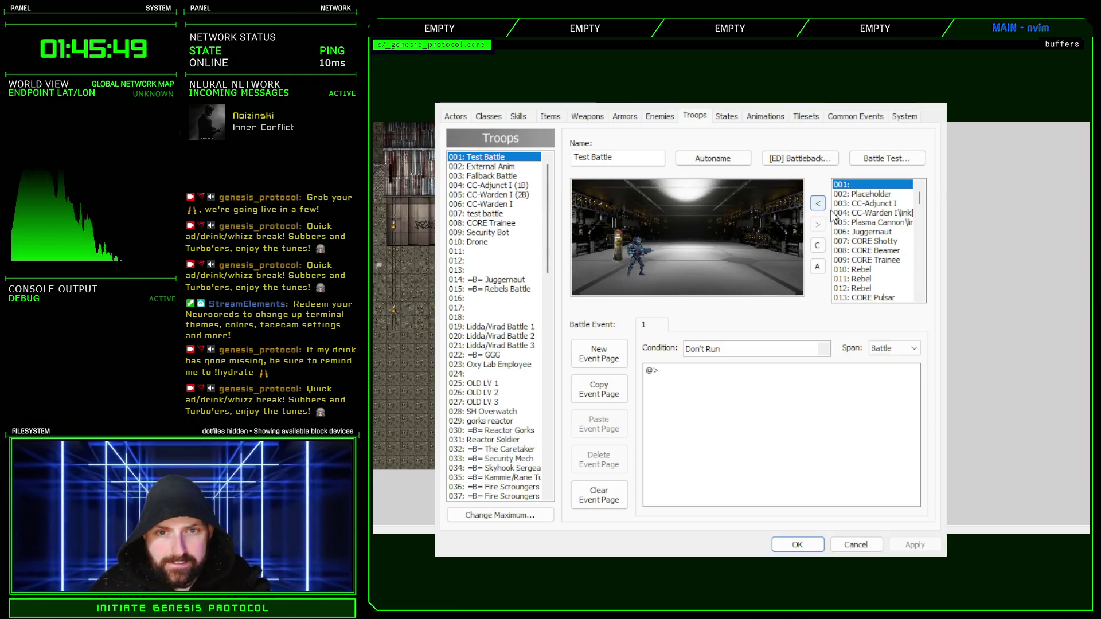
click(878, 161)
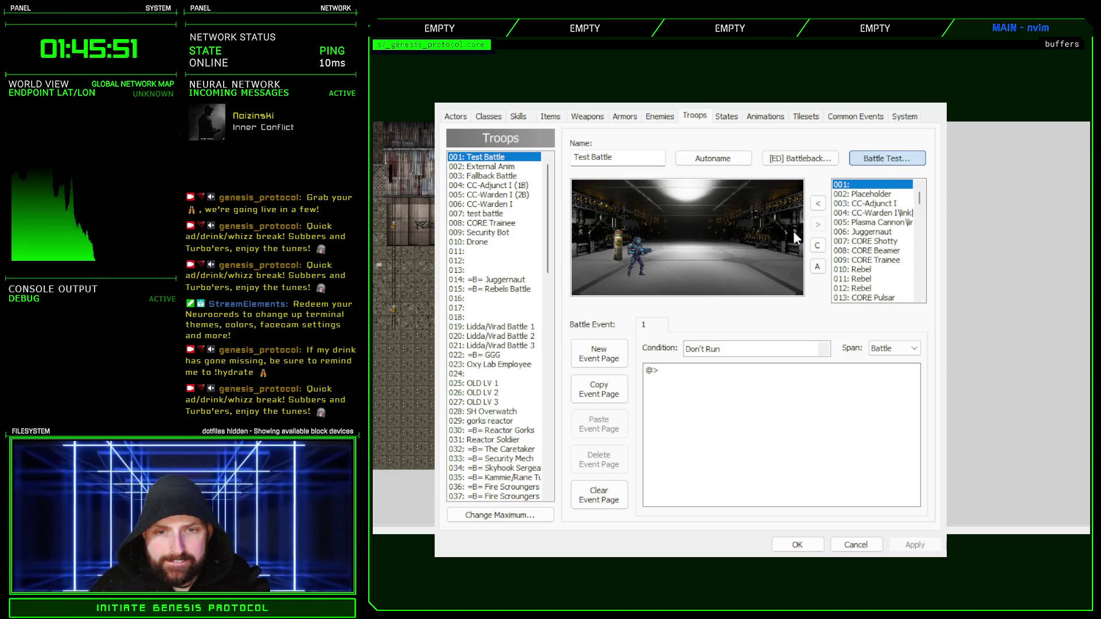
click(625, 264)
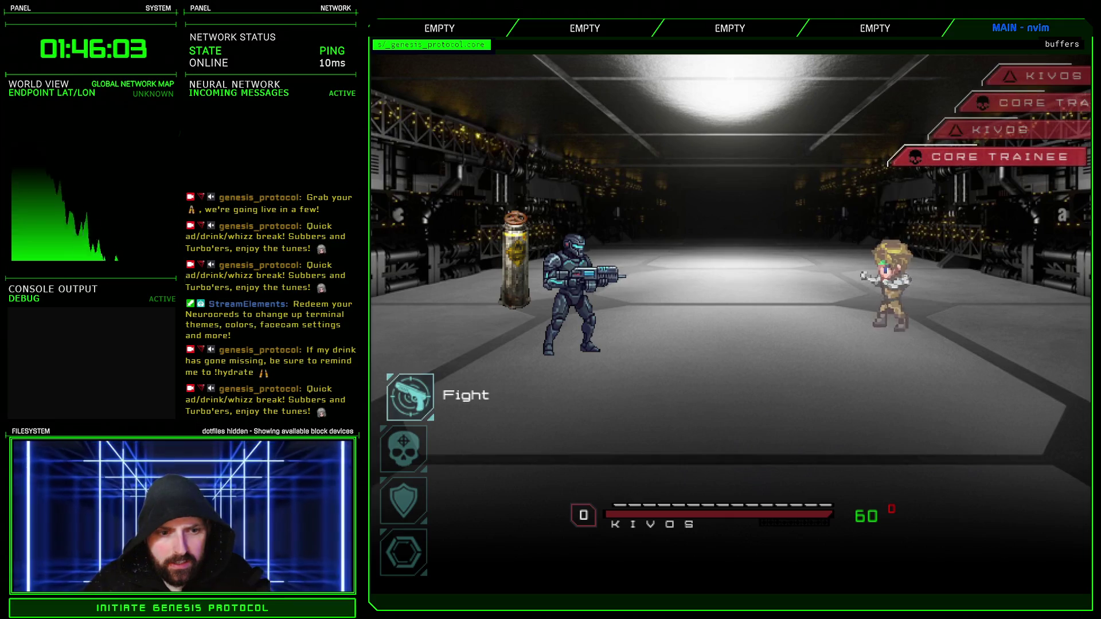
key(Return)
key(Return)
key(Right)
key(Left)
key(Return)
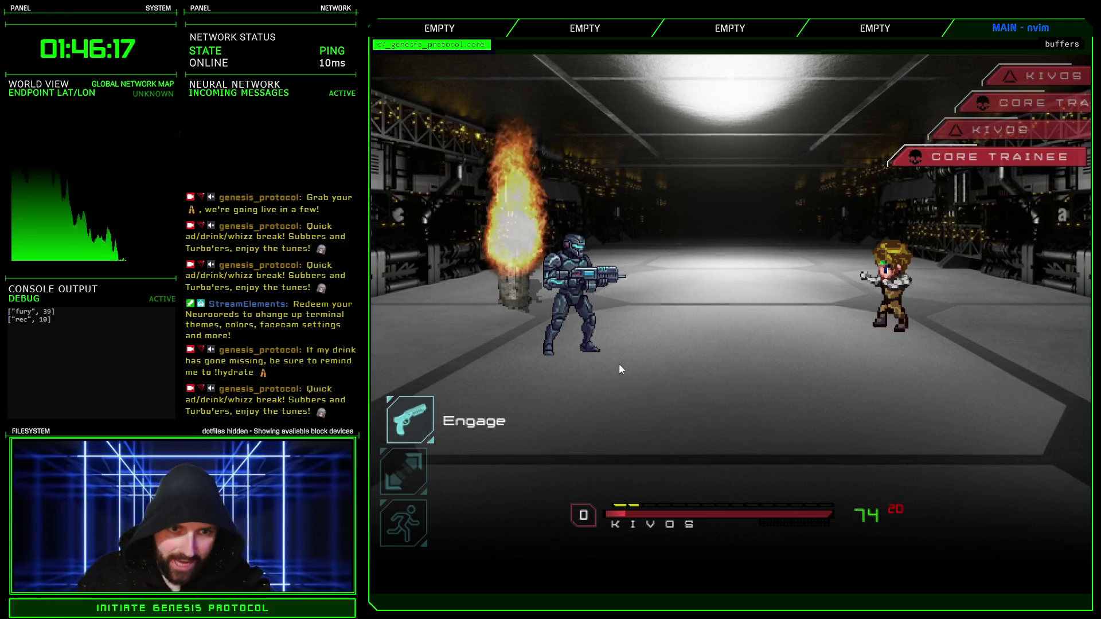
- Carry out Engage, move toward defend, and quit the battle test with Alt+F4
key(Return)
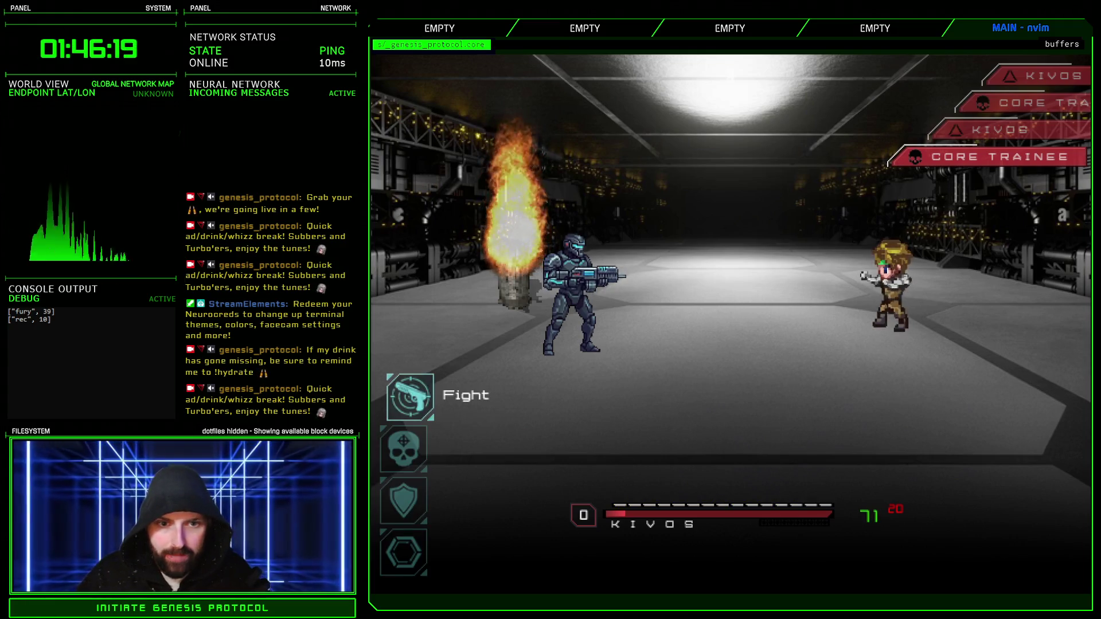
key(Down)
key(Down)
key(Return)
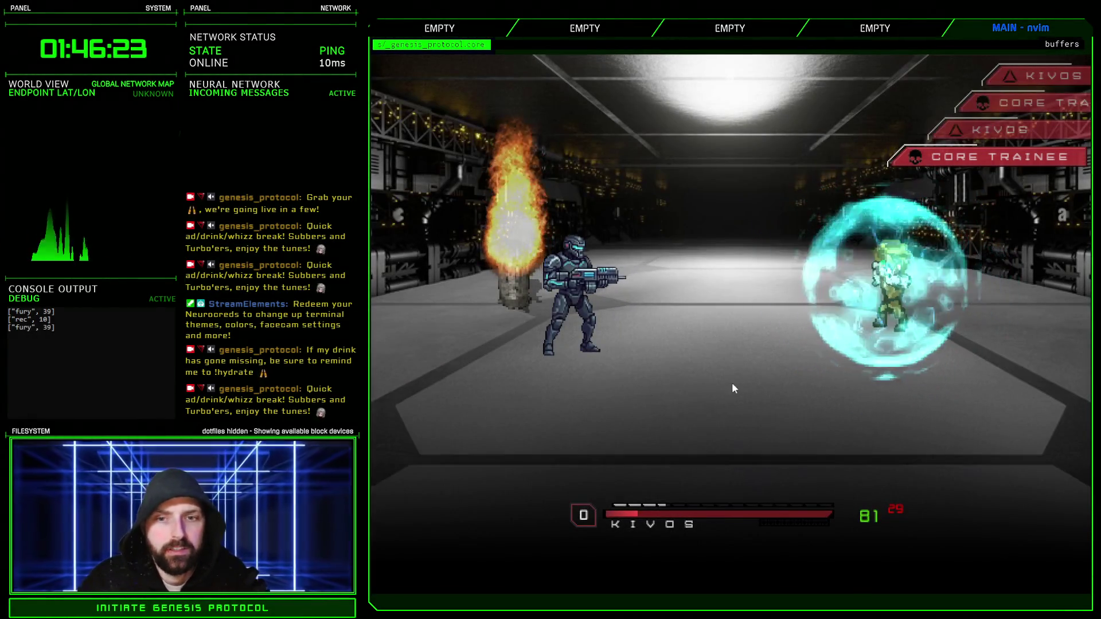
key(Down)
key(Down)
key(Down)
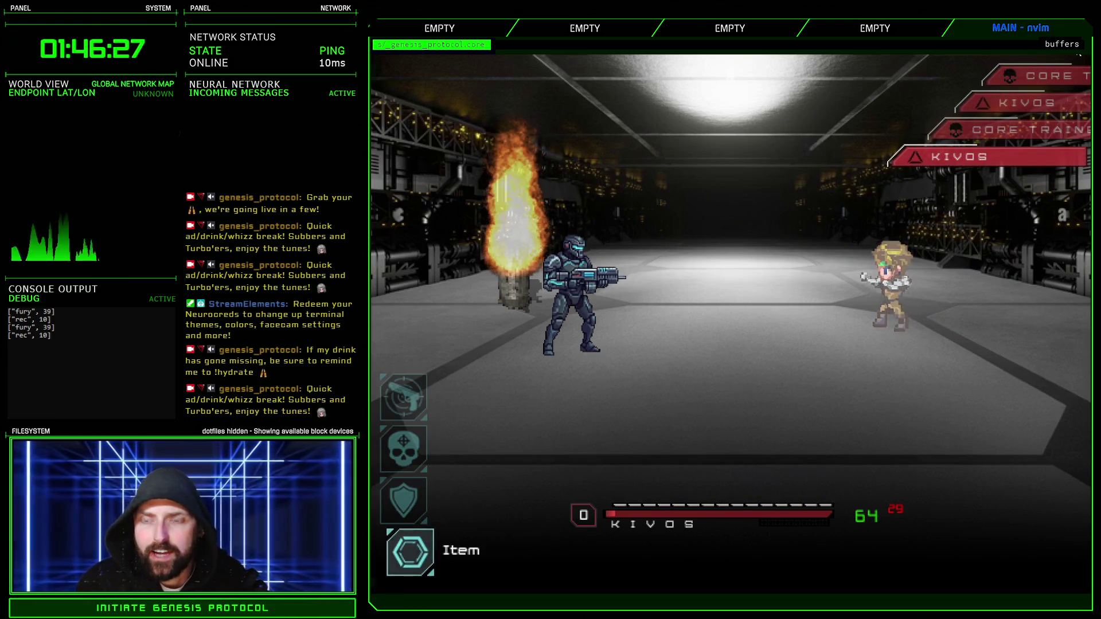
key(alt+F4)
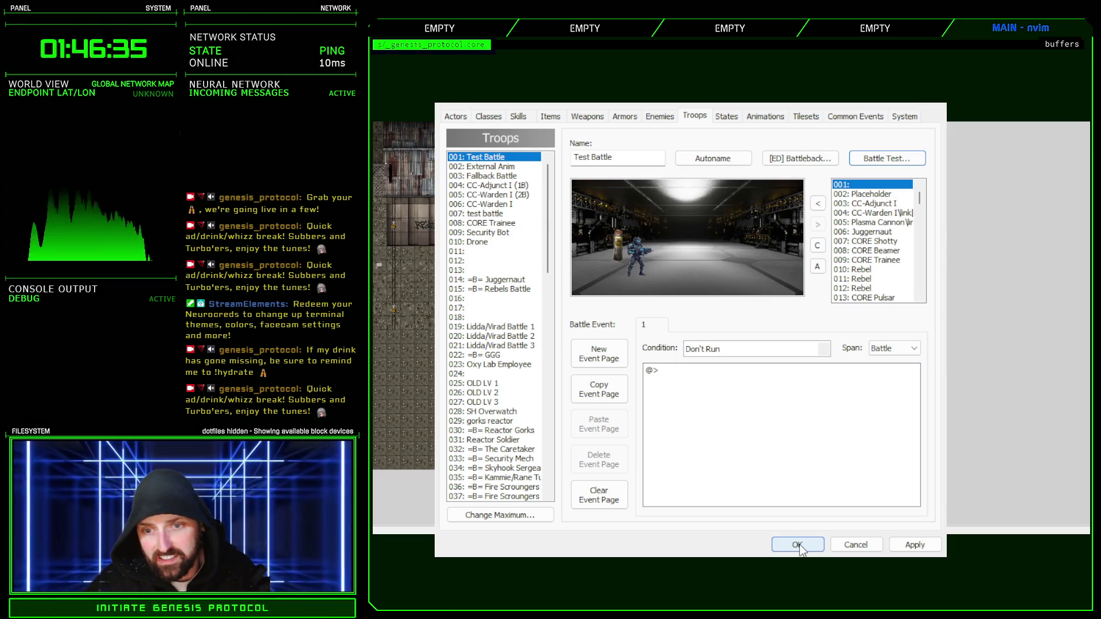
- Uncomment the debug return [1,1,1,1,1,1] in BattleSkill_Slots' speed method
click(798, 546)
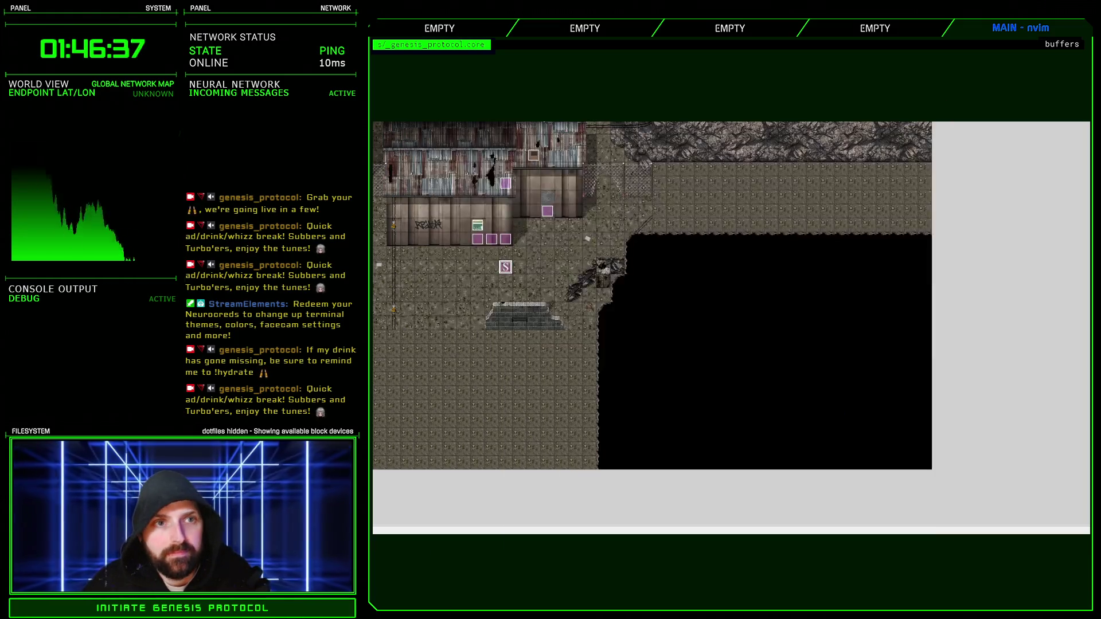
key(F11)
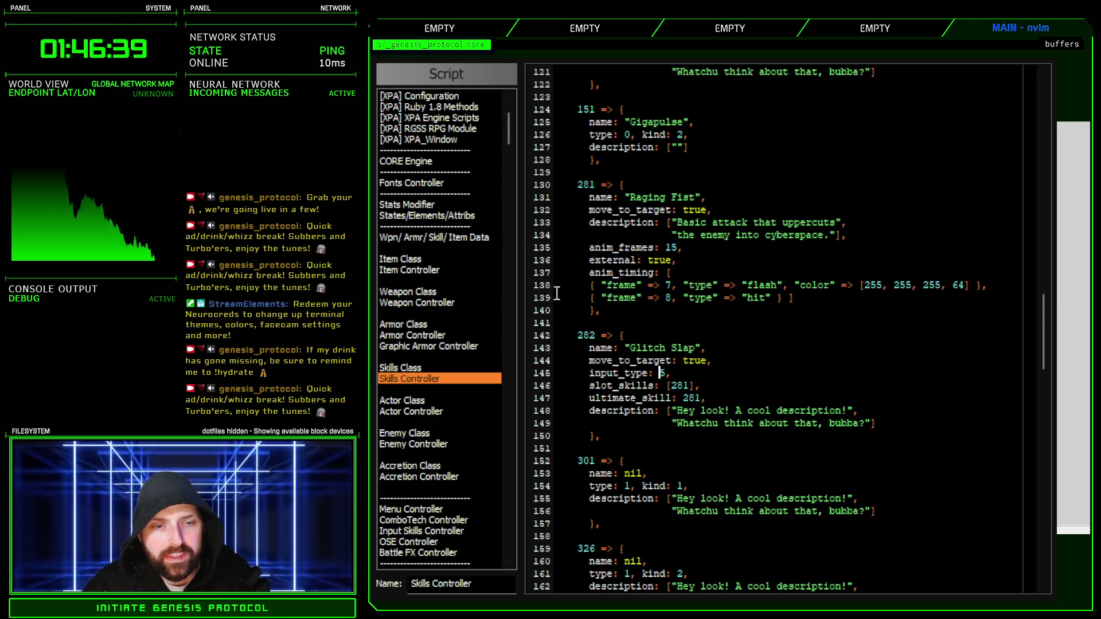
drag(509, 143, 515, 225)
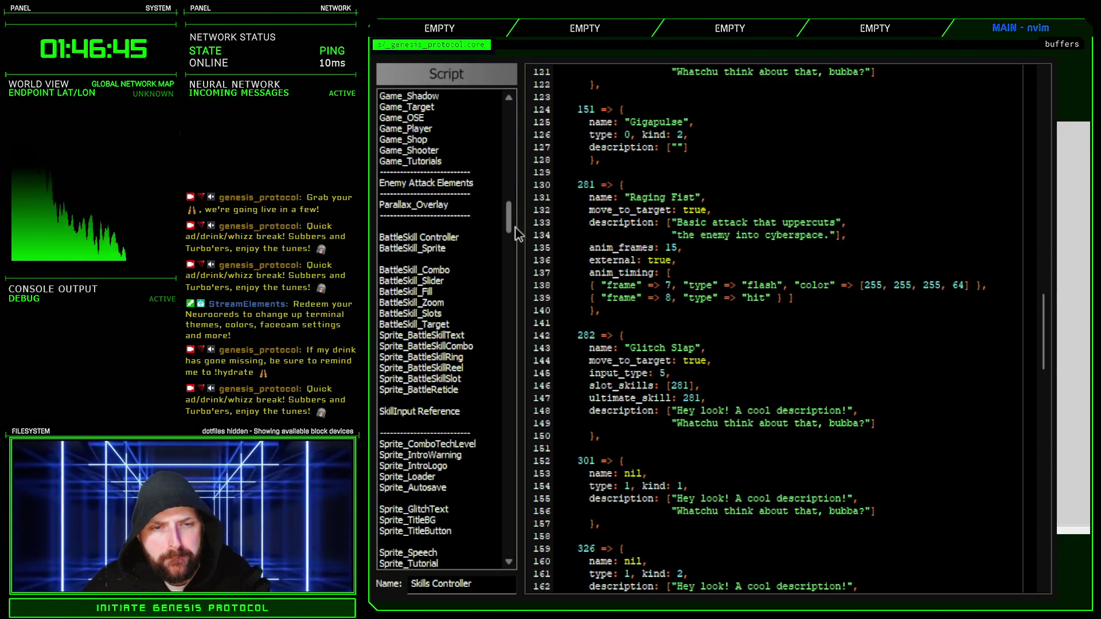
click(464, 313)
scroll(678, 393, down, 14)
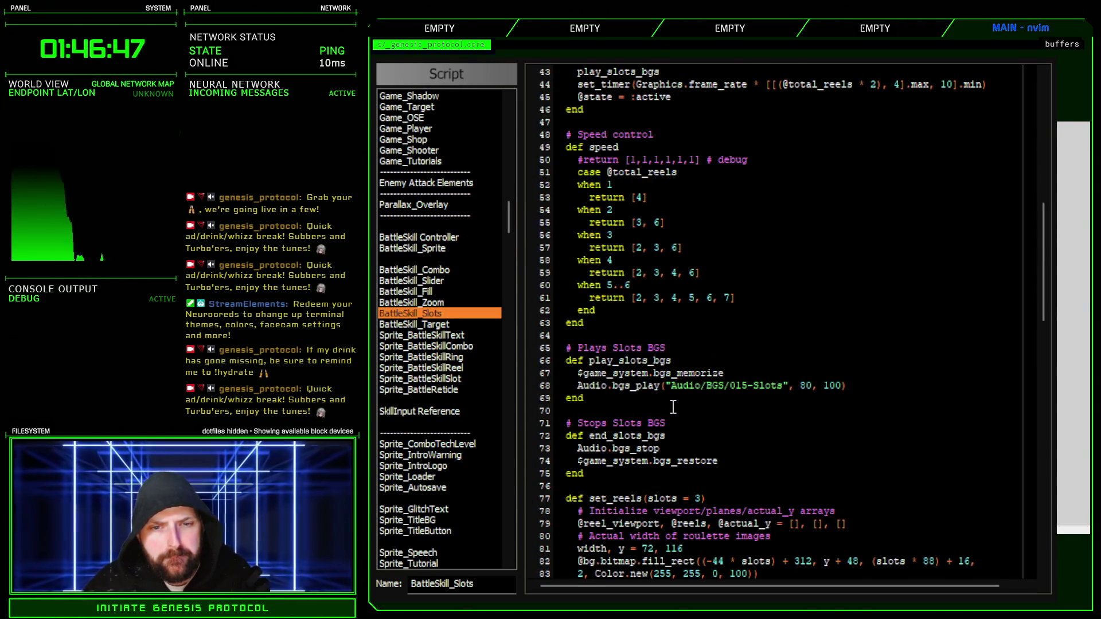
scroll(587, 296, up, 4)
click(583, 310)
key(BackSpace)
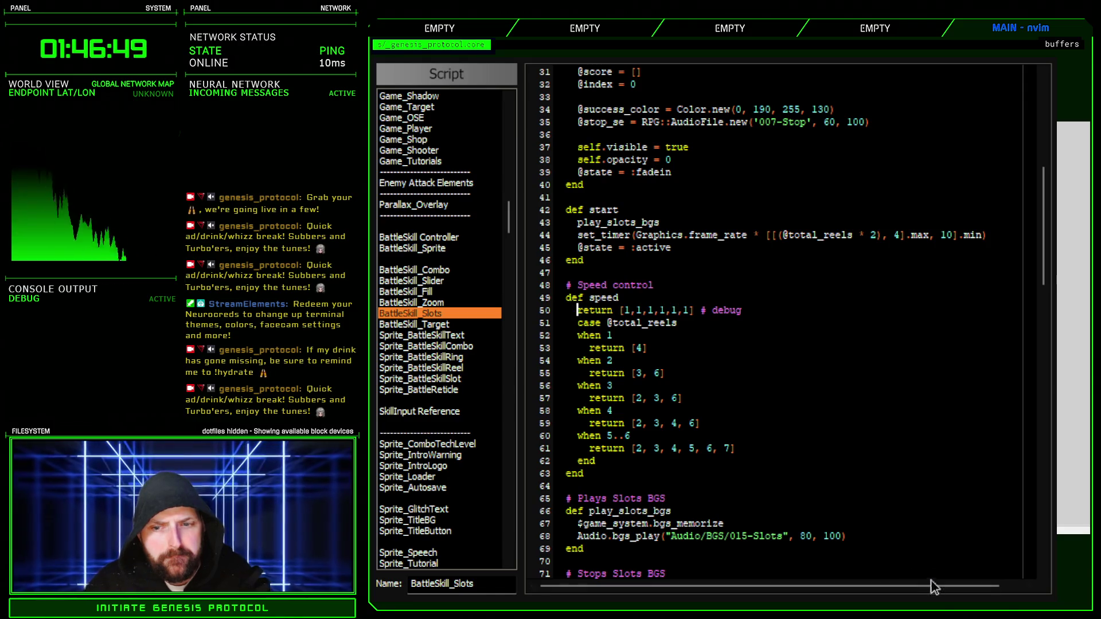
- Scroll the script list and open Scene_Battle 4
drag(508, 213, 519, 337)
scroll(499, 347, down, 13)
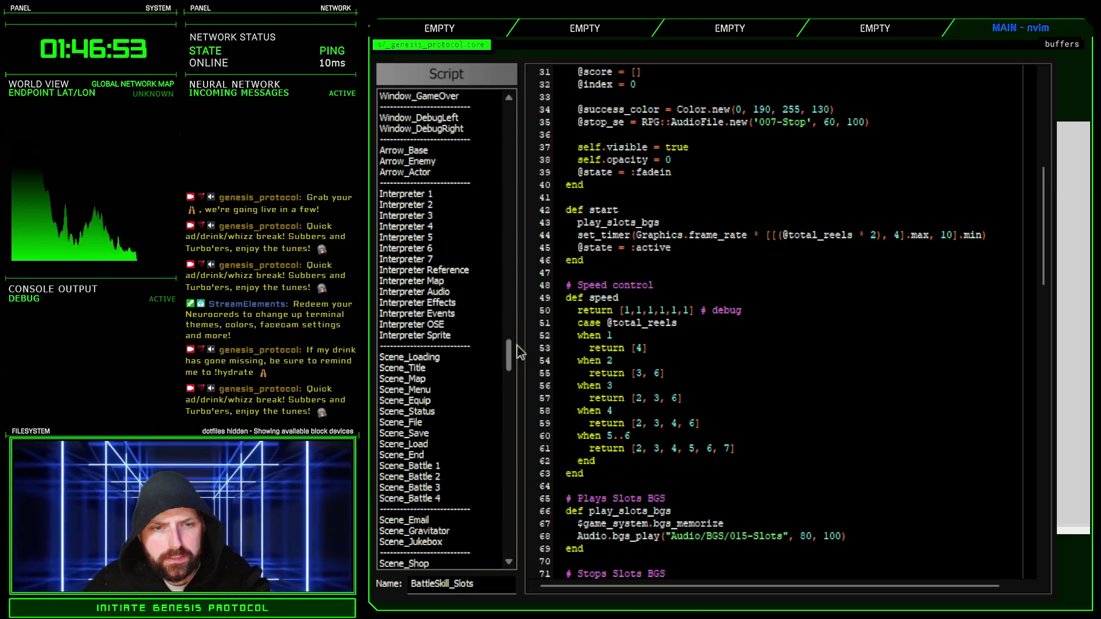
click(431, 302)
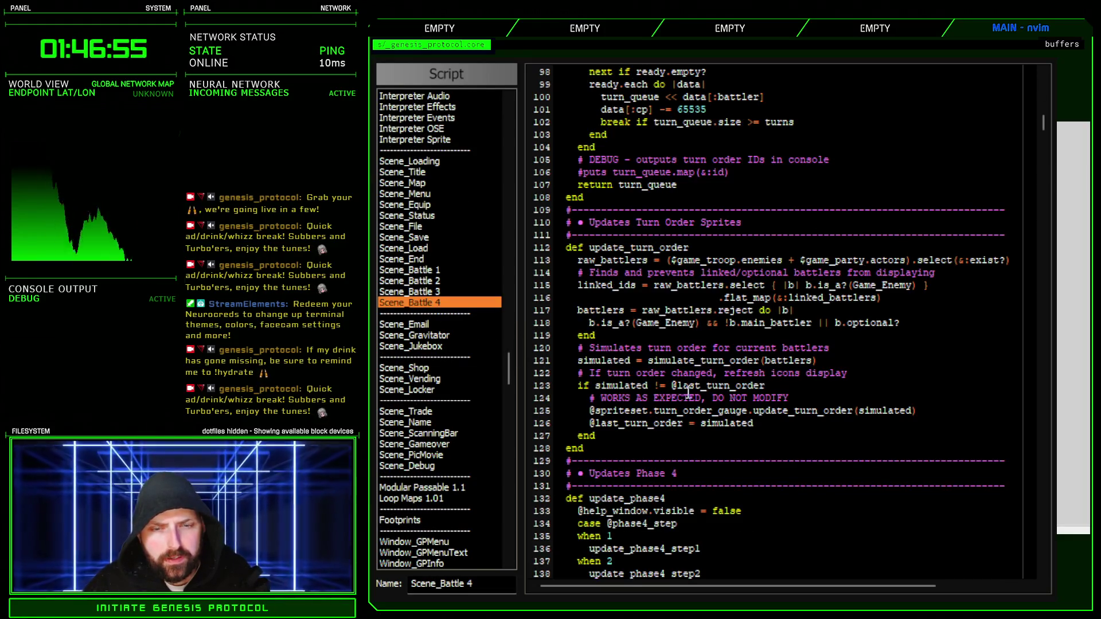
- Scroll Scene_Battle 4 down to the optional-and-dead condition on line 863 and select it
drag(1043, 122, 1026, 342)
scroll(679, 342, up, 6)
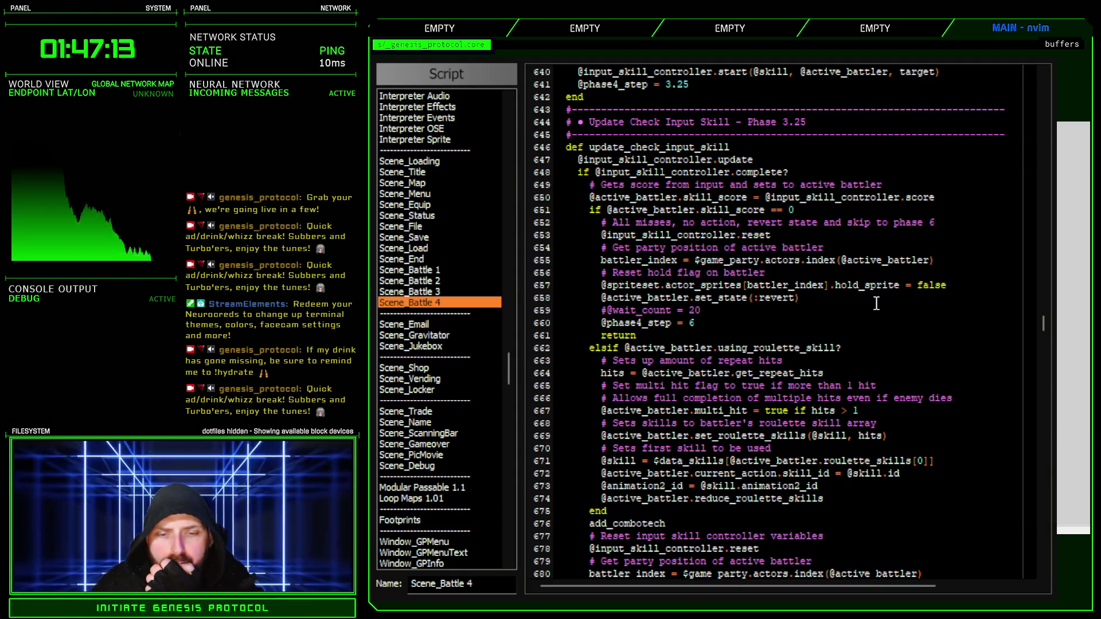
scroll(925, 342, down, 8)
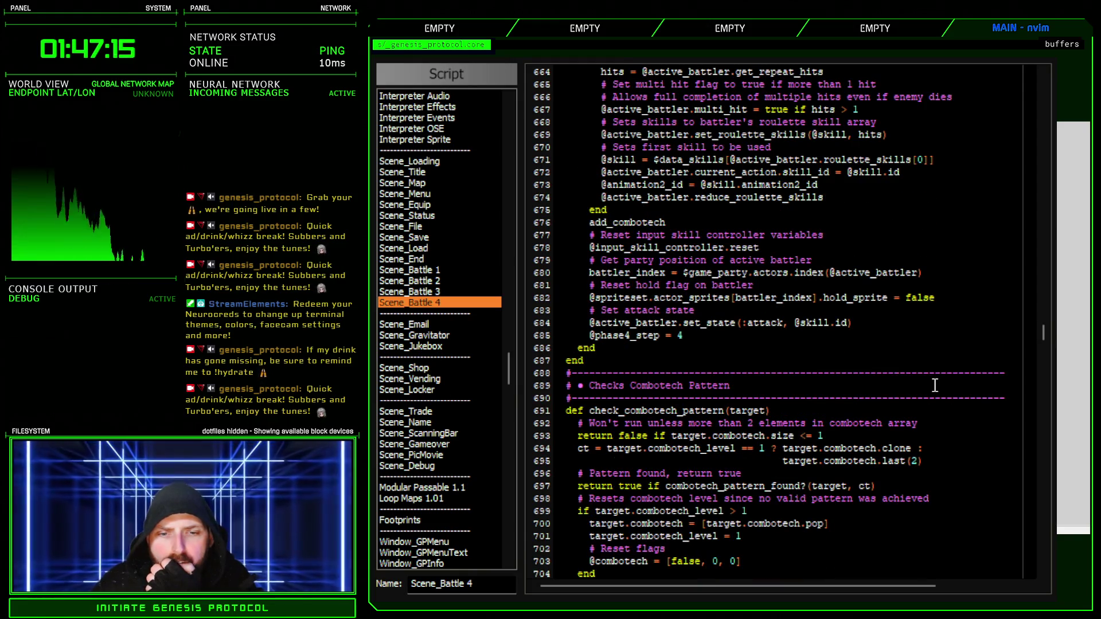
scroll(934, 385, down, 6)
scroll(935, 386, up, 8)
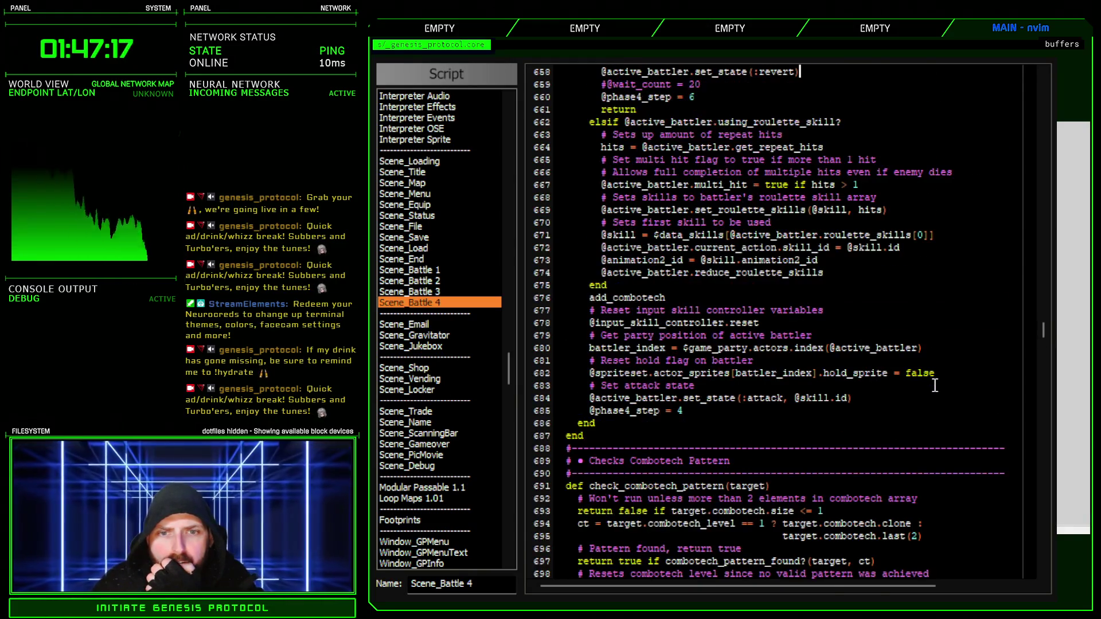
scroll(934, 385, down, 6)
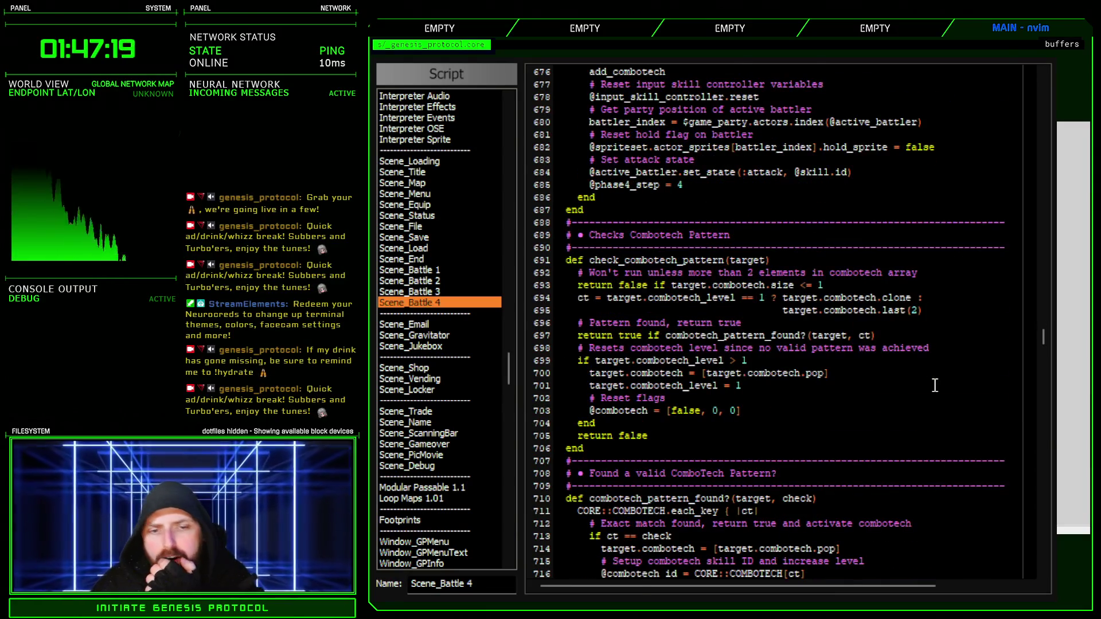
scroll(934, 385, down, 6)
scroll(935, 386, down, 6)
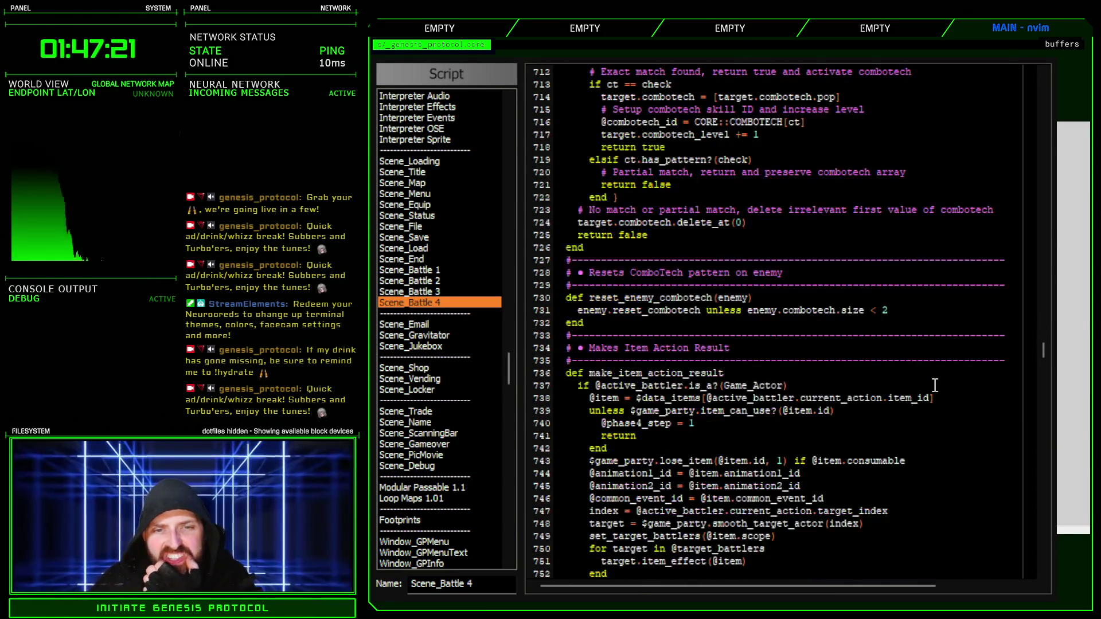
scroll(934, 385, down, 4)
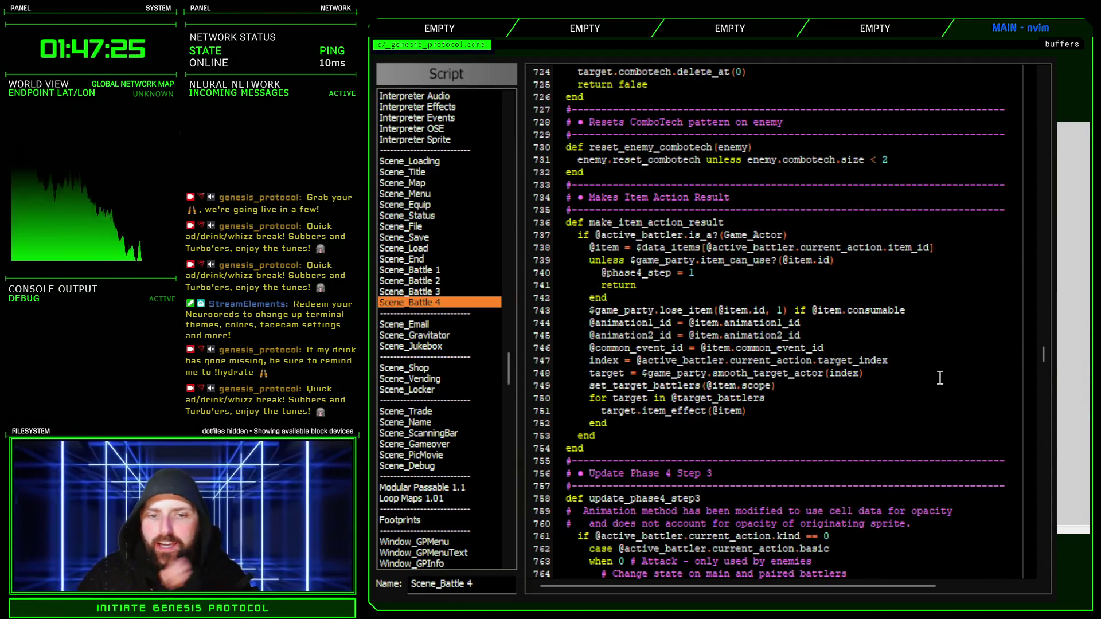
scroll(938, 377, down, 4)
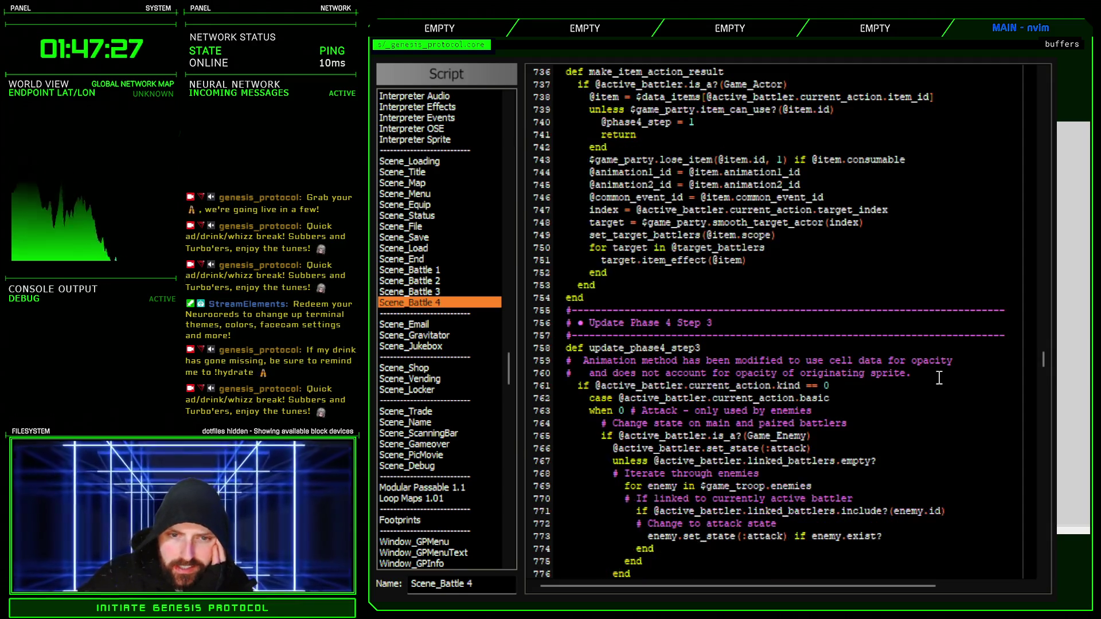
scroll(939, 377, down, 6)
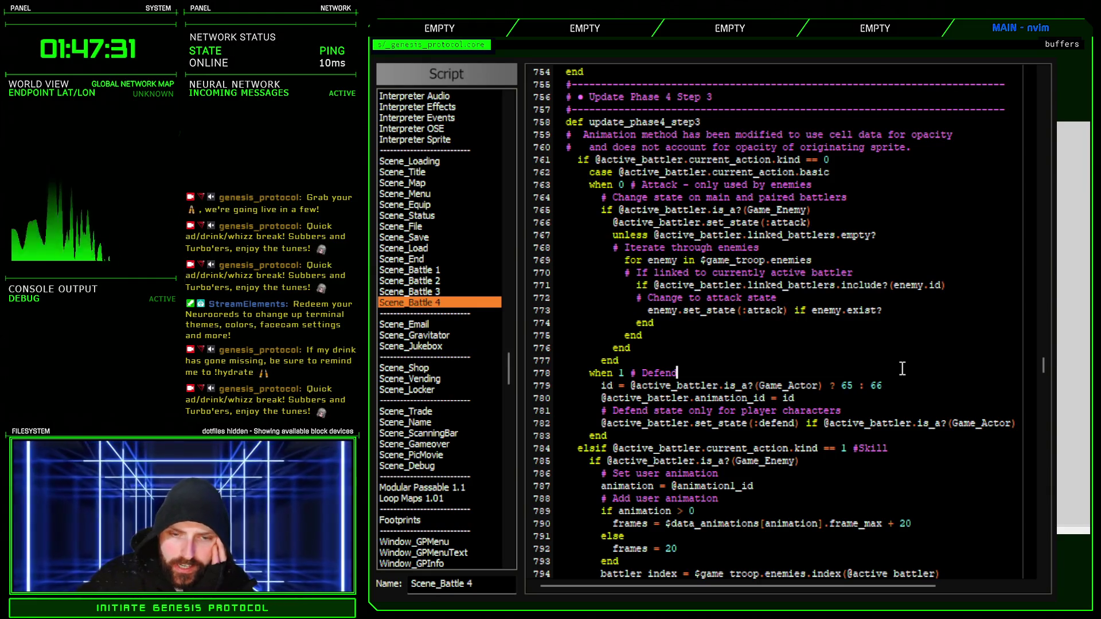
scroll(901, 369, down, 6)
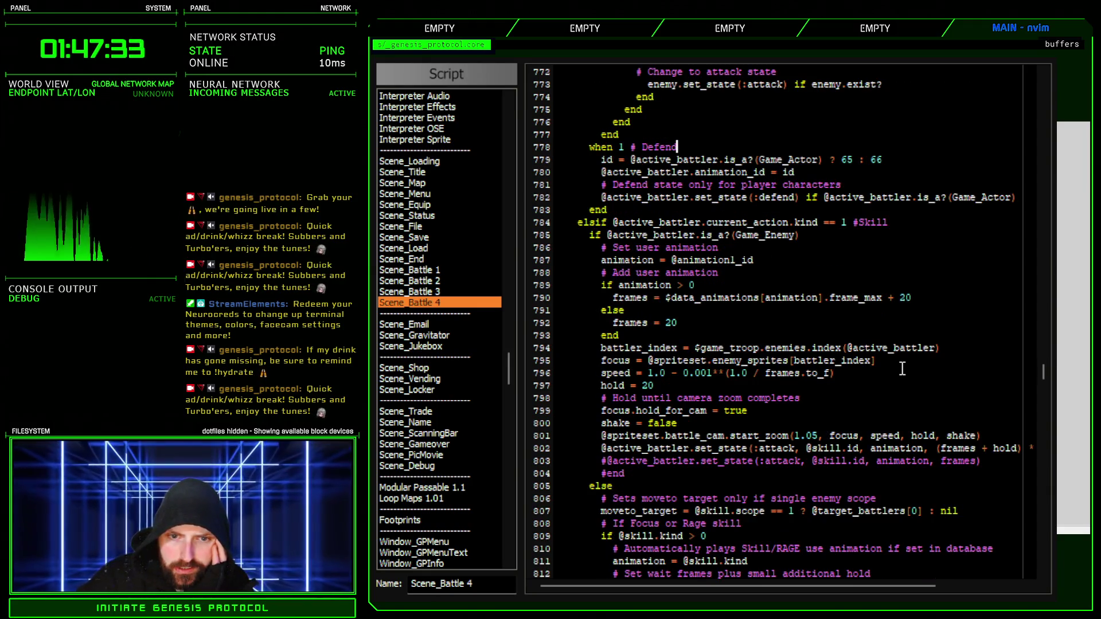
scroll(902, 369, down, 12)
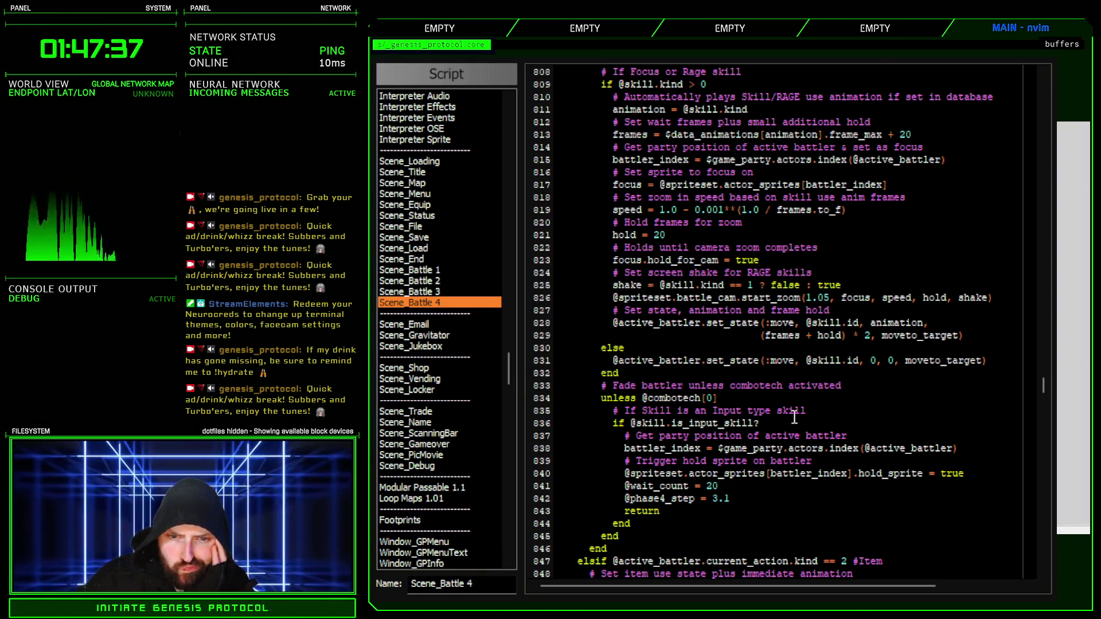
scroll(794, 419, down, 6)
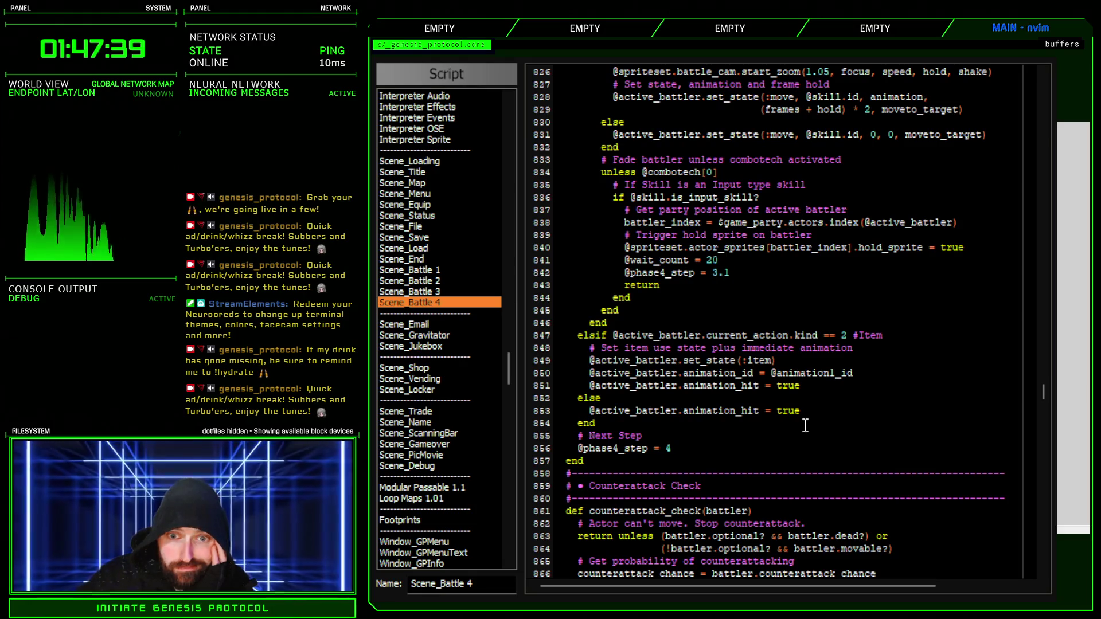
scroll(816, 421, down, 6)
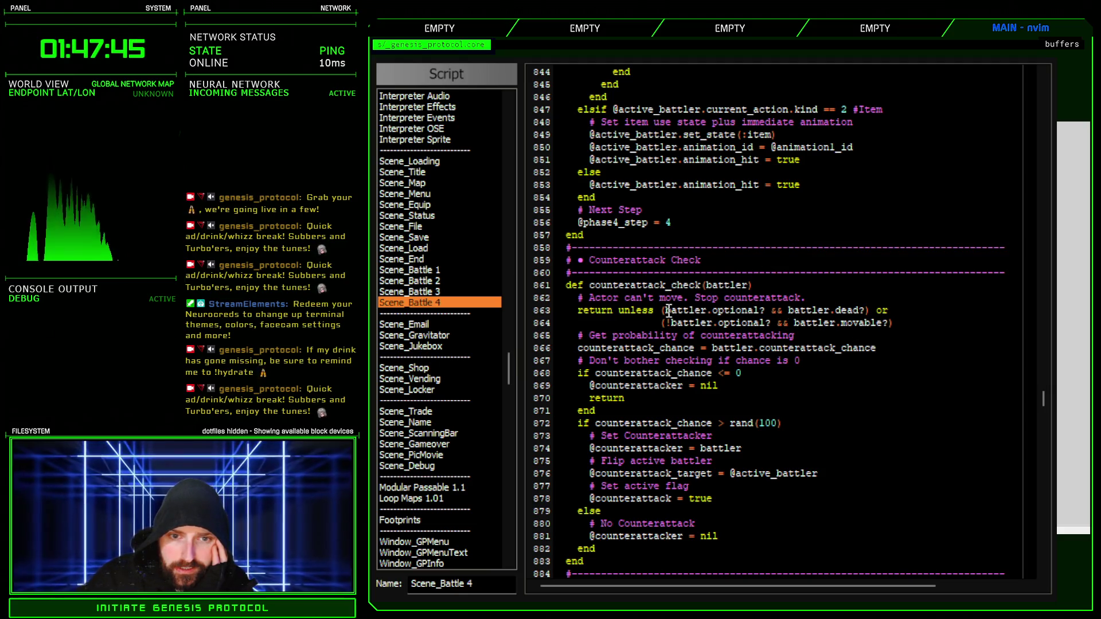
mouse_move(665, 310)
mouse_down()
mouse_move(892, 310)
mouse_move(849, 309)
mouse_move(877, 310)
mouse_move(855, 311)
mouse_move(866, 314)
mouse_up()
click(899, 314)
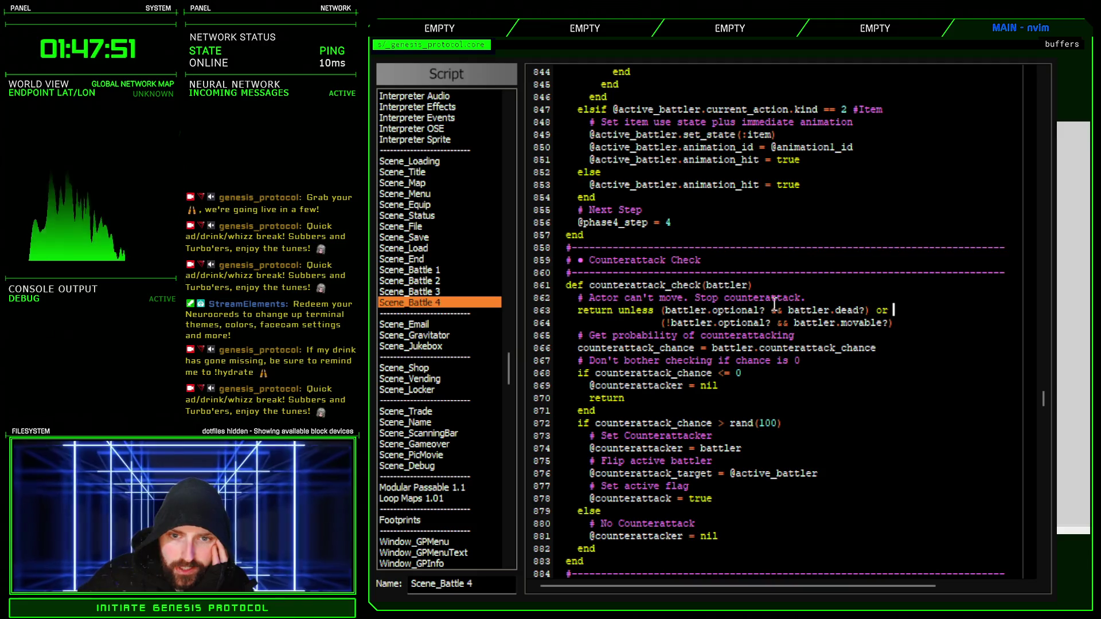
mouse_move(665, 310)
mouse_down()
mouse_move(882, 311)
mouse_move(854, 314)
mouse_up()
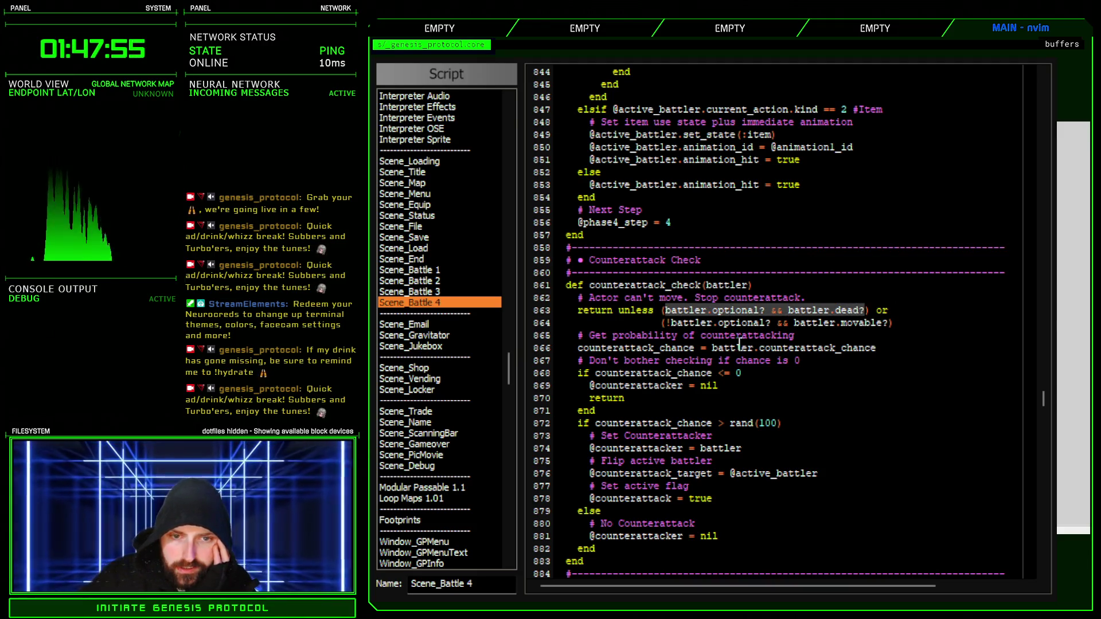
- Duplicate the counterattack_chance line as puts counterattack_chance, then start a playtest
click(888, 348)
key(Return)
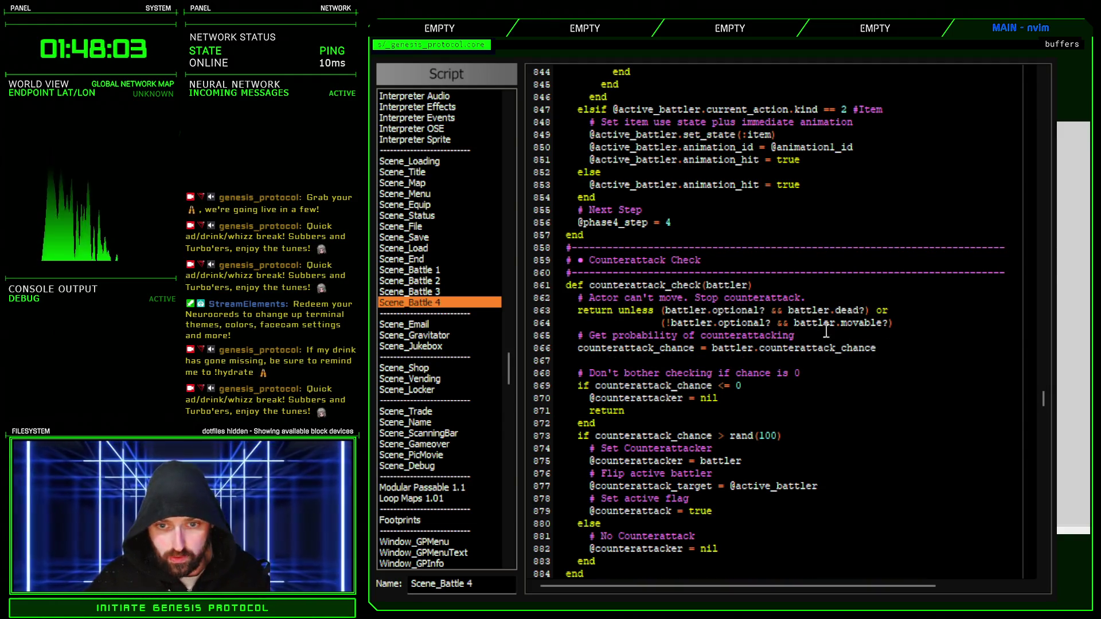
key(y)
key(y)
key(p)
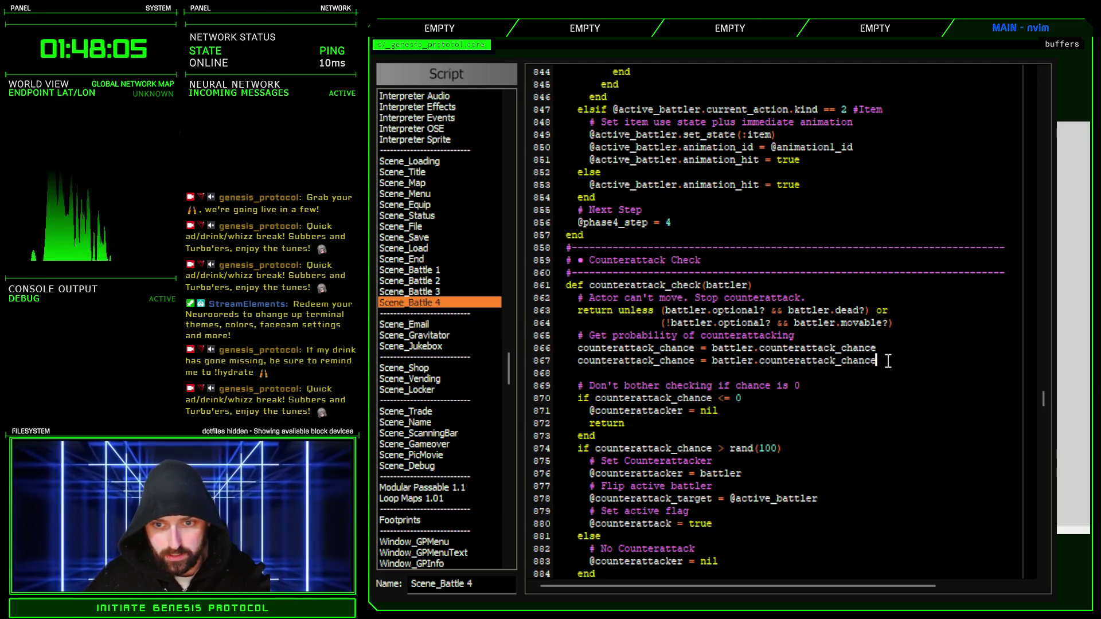
key(j)
key(d)
key(d)
drag(882, 363, 704, 362)
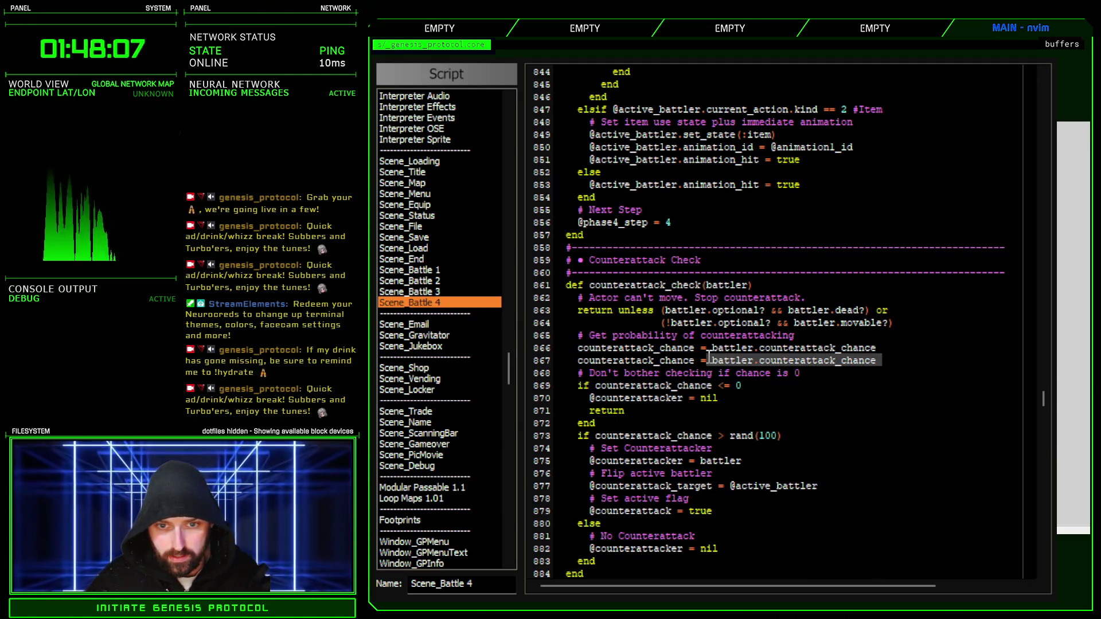
text(d)
text(Iputs)
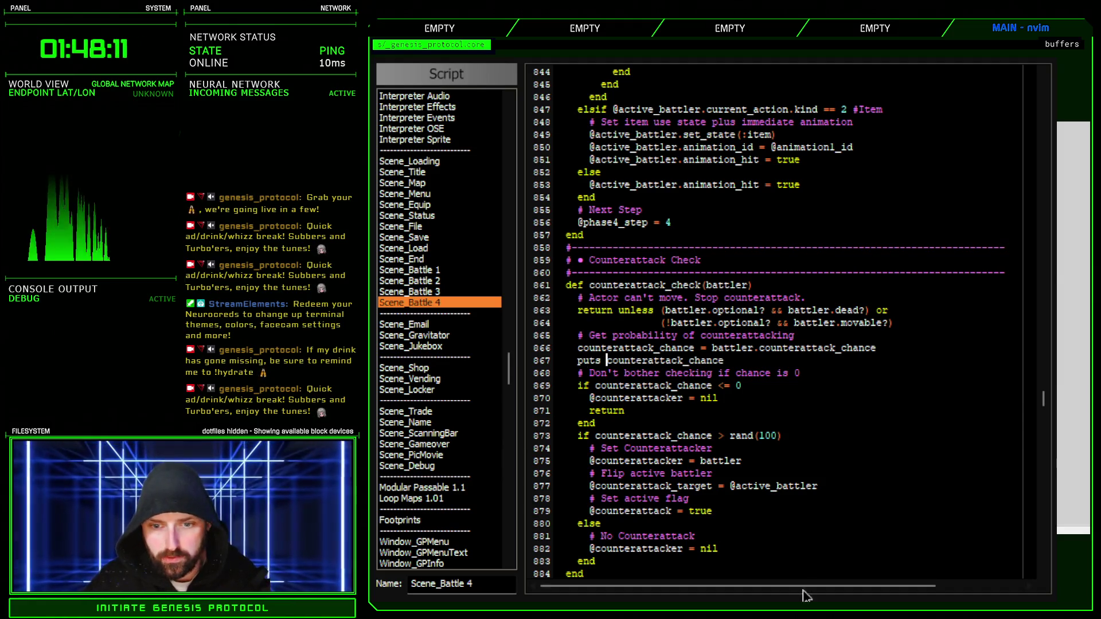
key(F12)
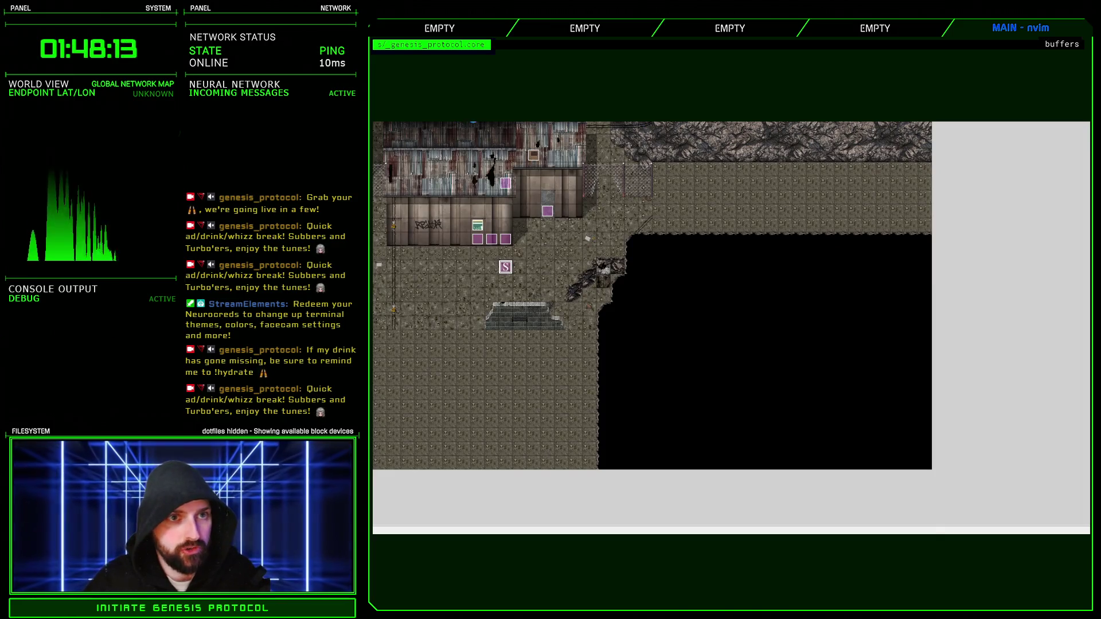
- Battle-test the CORE Trainee troop, try Fight > Raging Fist, then run away and close the test
key(F9)
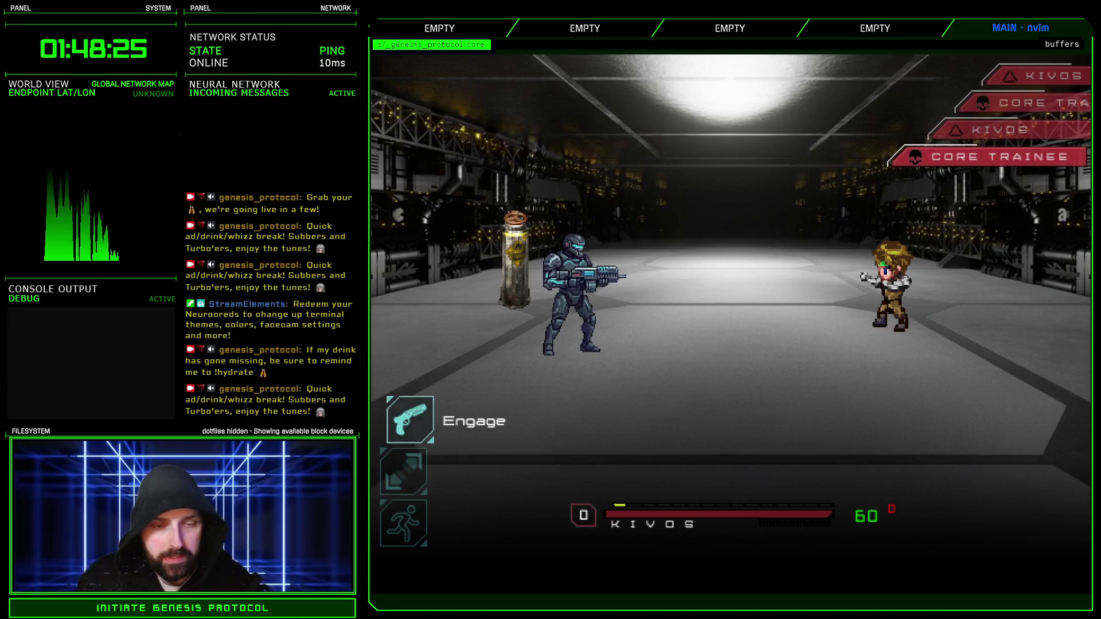
key(Return)
key(Return)
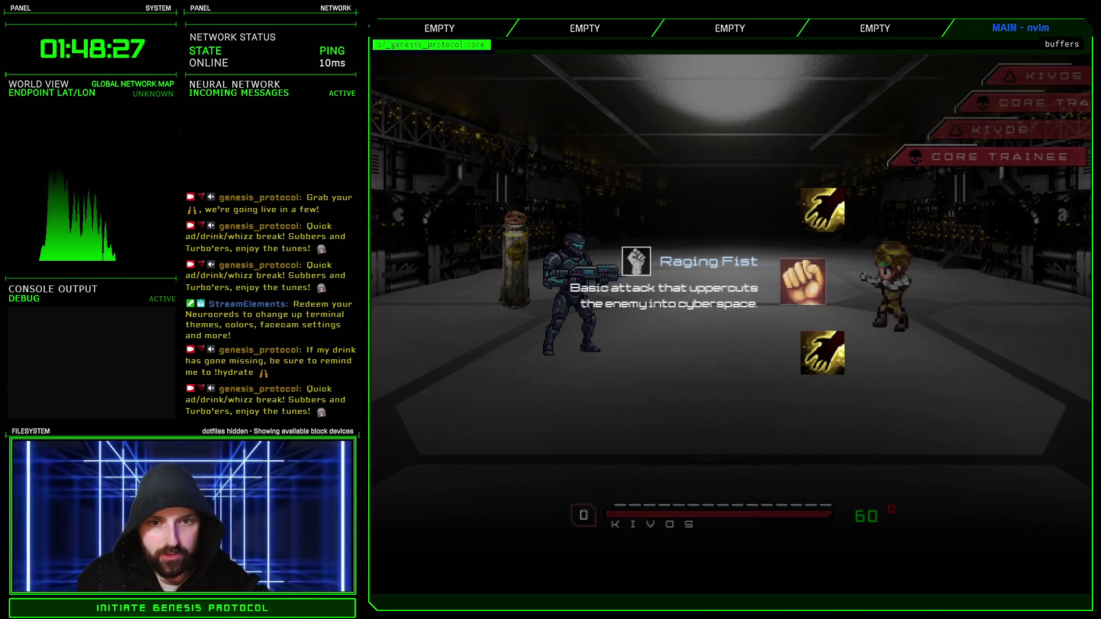
key(Escape)
key(Down)
key(Up)
key(Return)
key(Return)
key(Return)
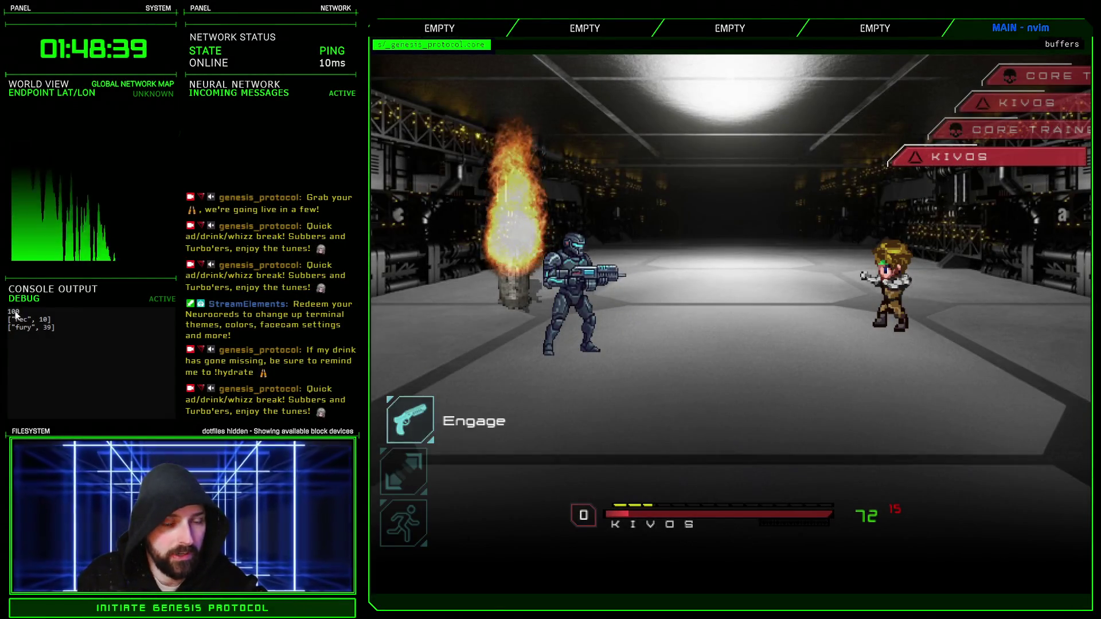
key(Down)
key(Down)
key(Return)
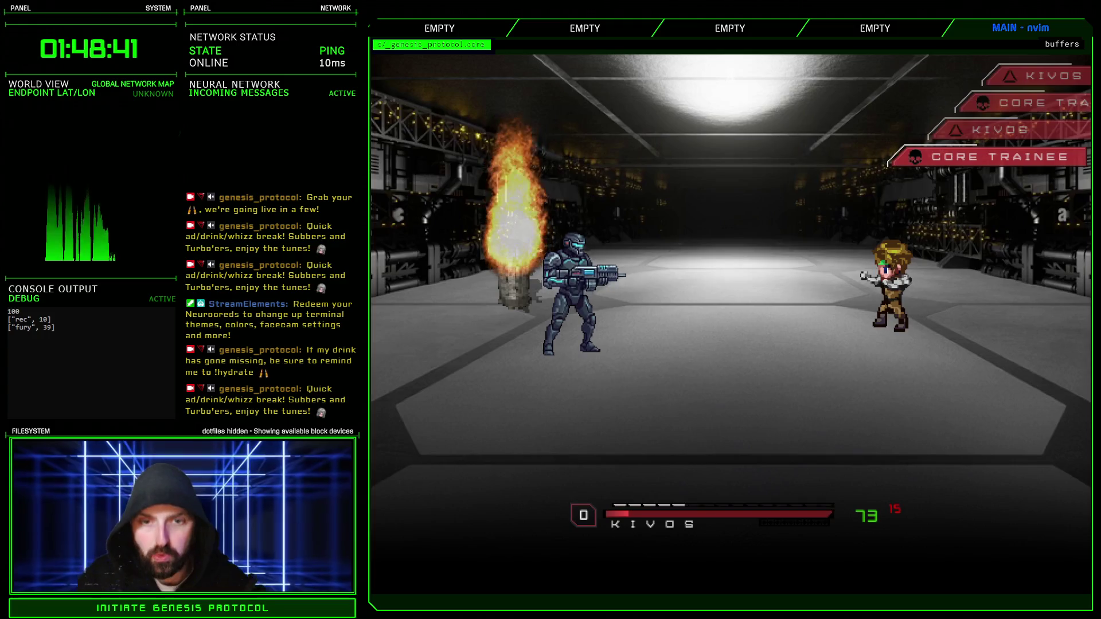
key(alt+F4)
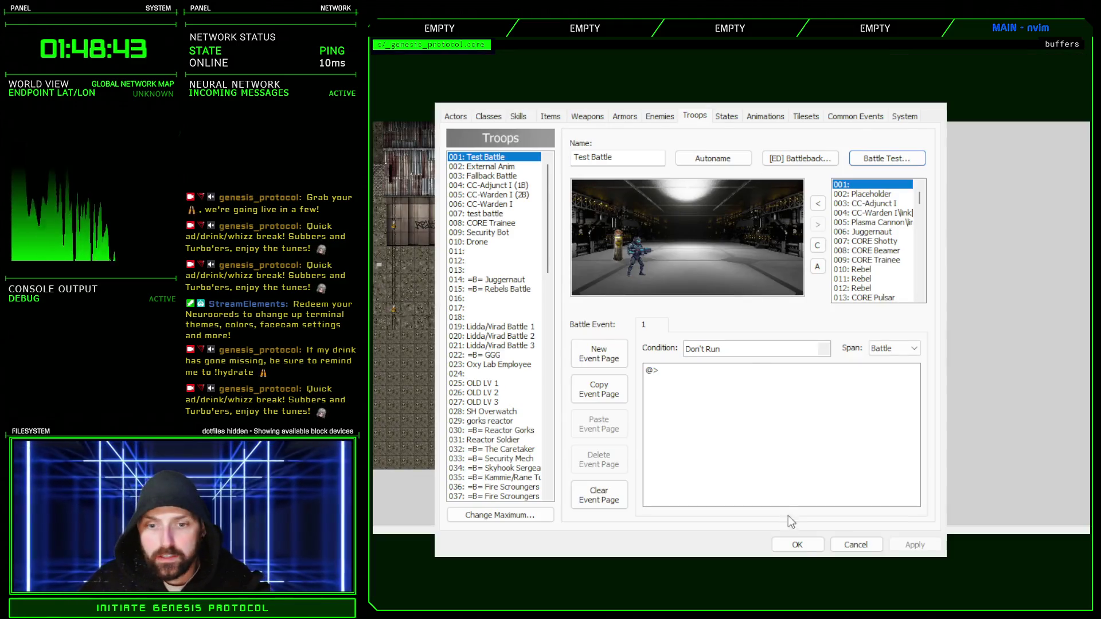
- Back in Scene_Battle 4, delete the 'puts counterattack_chance' line from counterattack_check
click(797, 545)
key(F11)
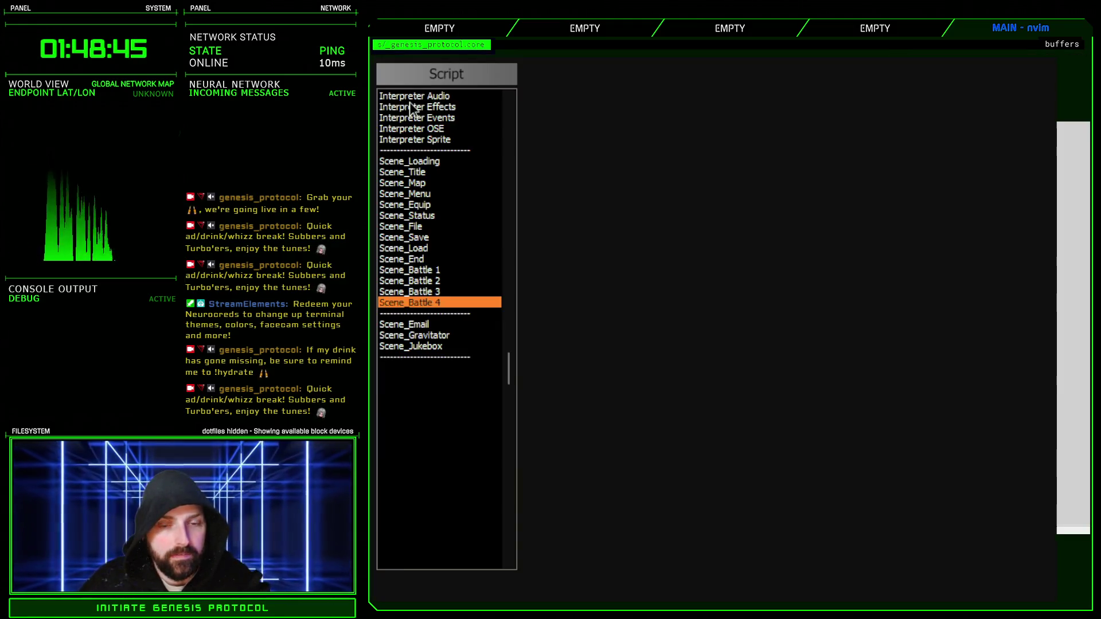
drag(574, 363, 709, 362)
click(642, 310)
drag(642, 310, 650, 347)
drag(724, 361, 525, 367)
key(BackSpace)
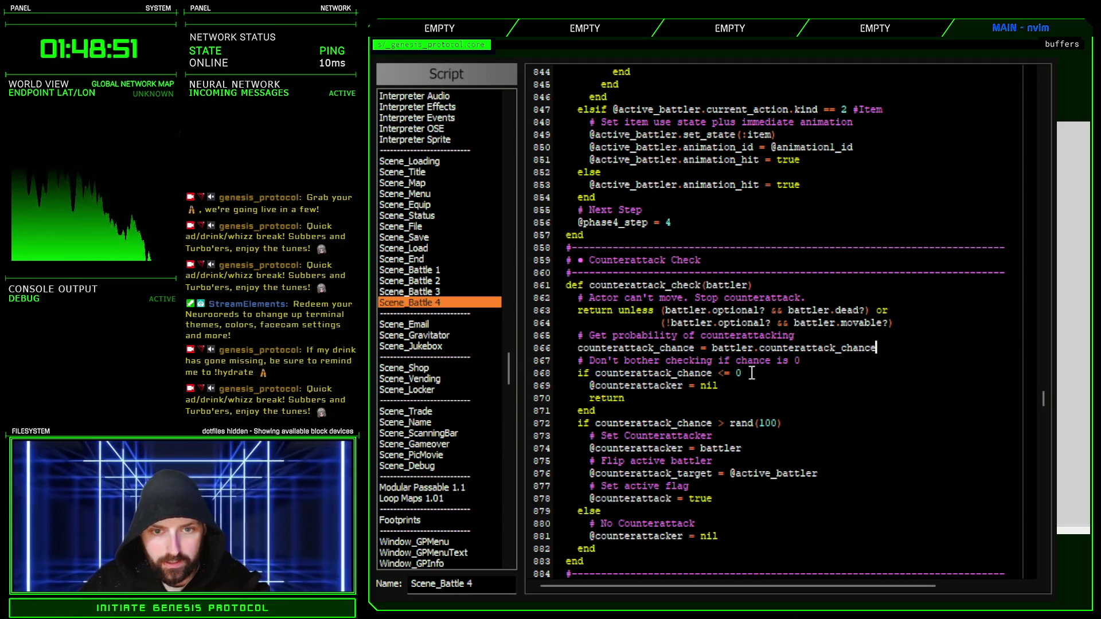
mouse_move(623, 426)
mouse_down()
mouse_move(739, 425)
mouse_move(723, 473)
mouse_move(843, 473)
mouse_up()
click(842, 473)
scroll(841, 473, down, 4)
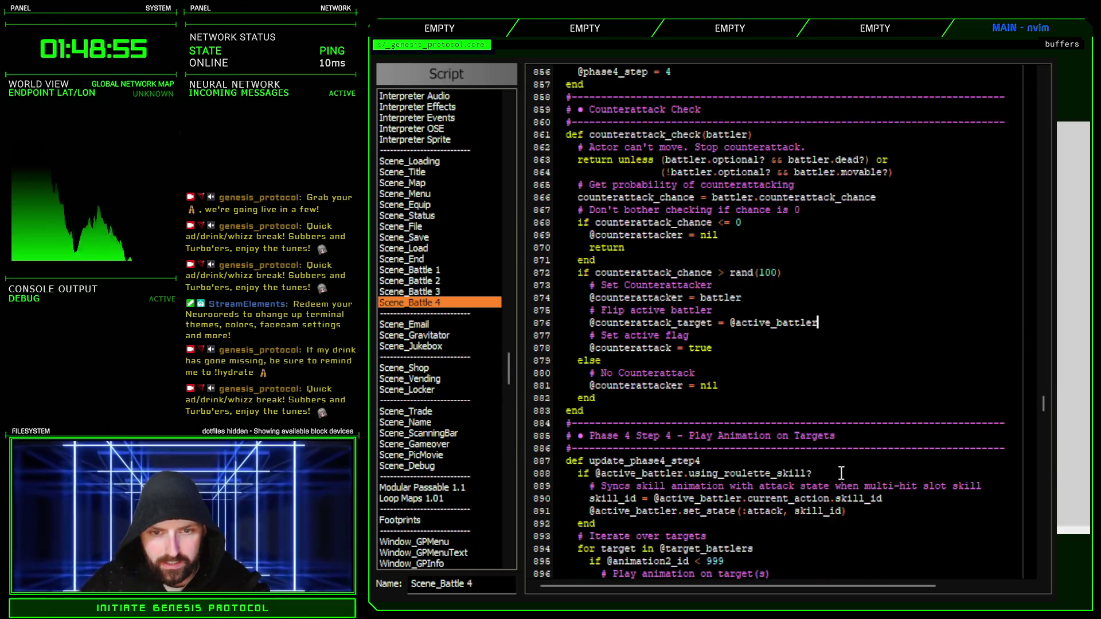
mouse_move(594, 323)
mouse_down()
mouse_move(828, 325)
mouse_move(824, 352)
mouse_up()
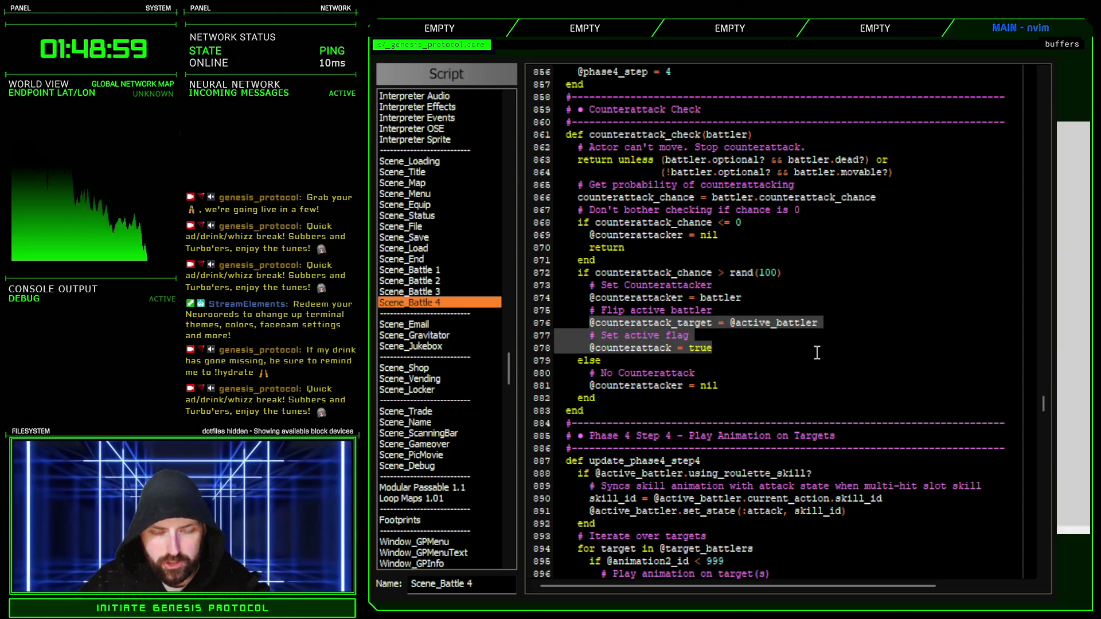
double_click(643, 350)
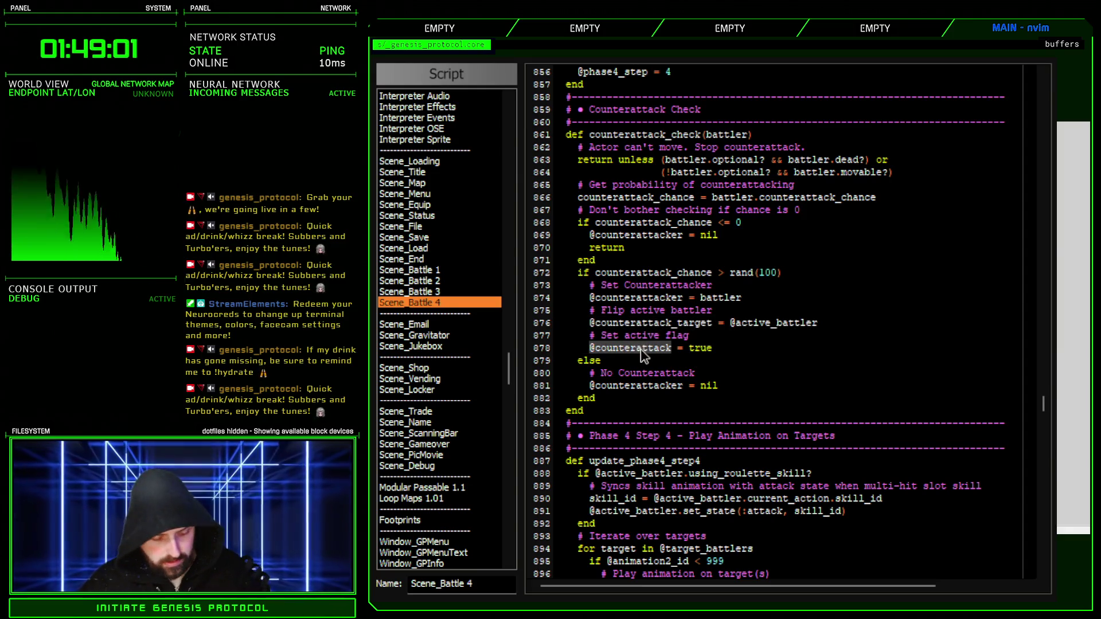
key(ctrl+f)
key(Return)
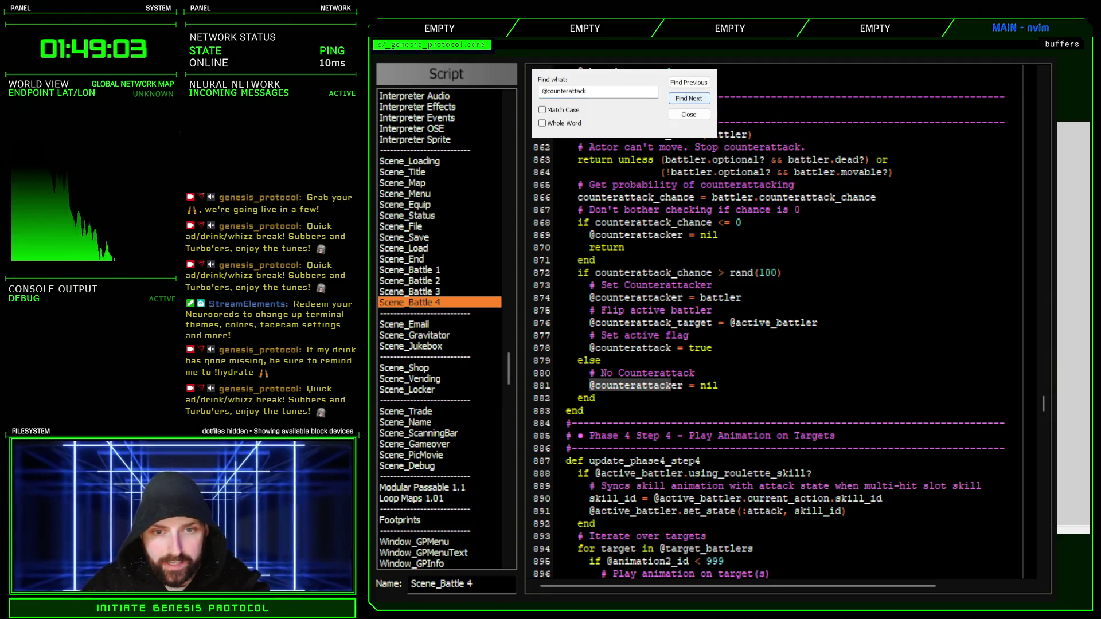
scroll(771, 379, down, 2)
scroll(771, 378, down, 2)
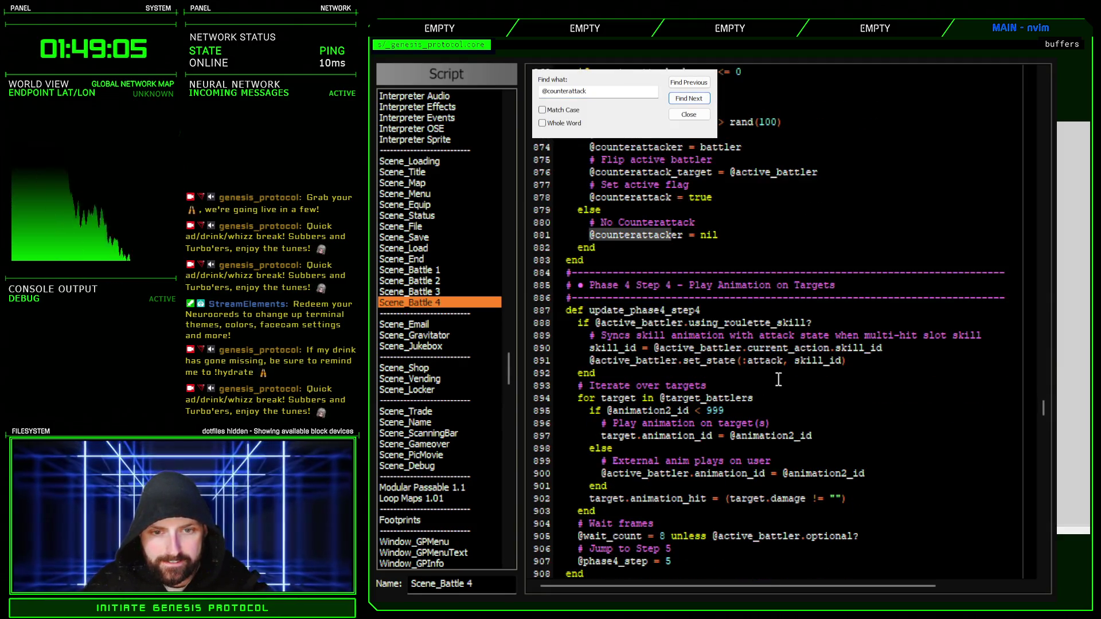
double_click(640, 198)
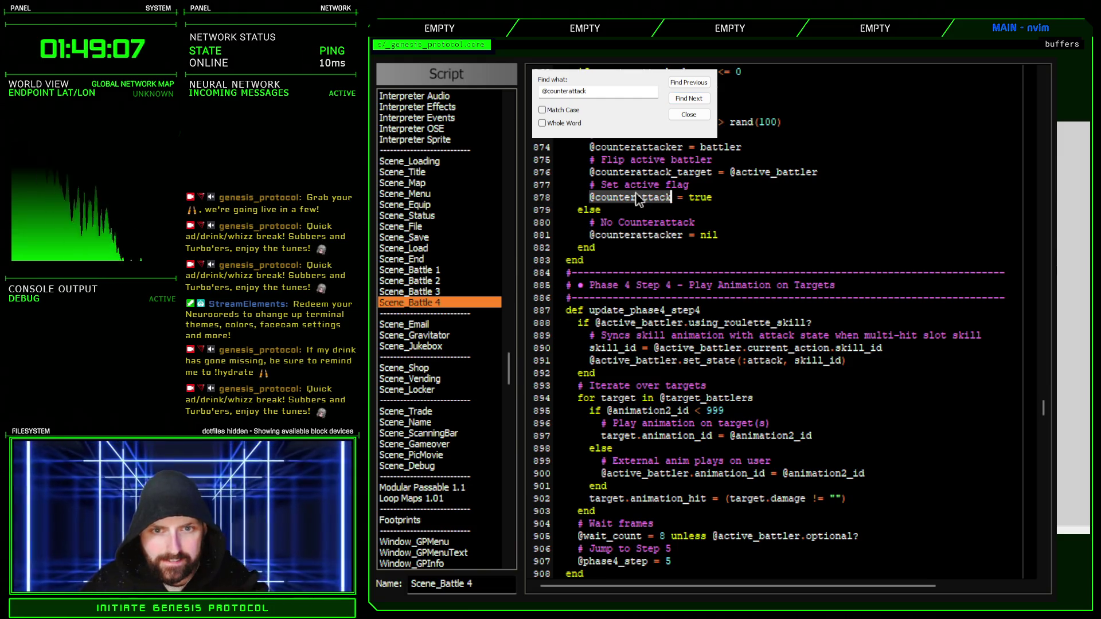
key(ctrl+f)
click(703, 102)
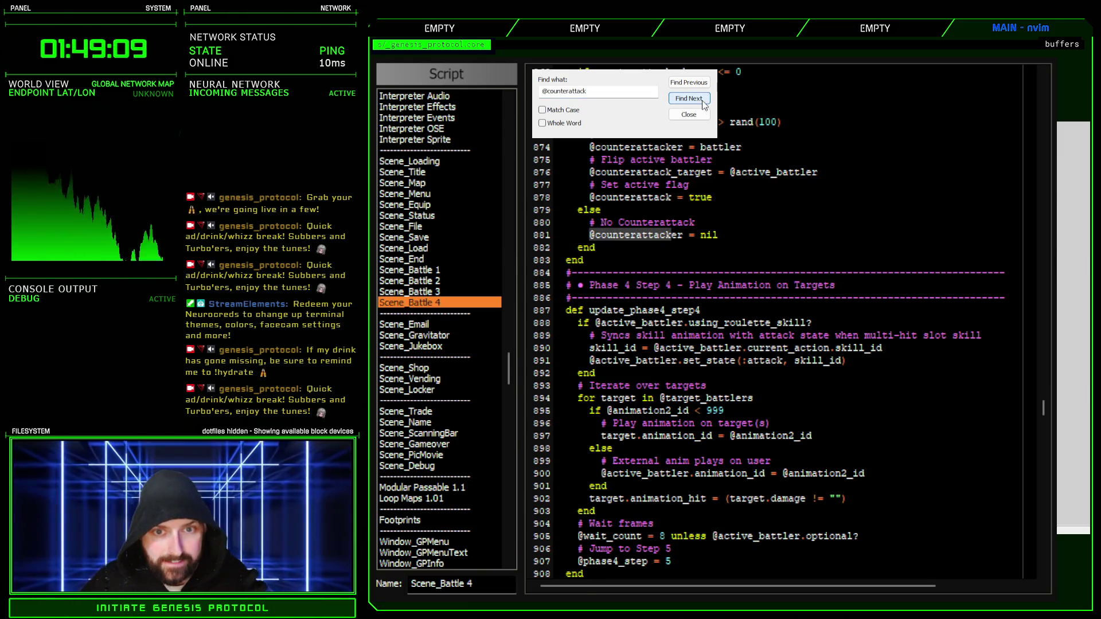
click(703, 102)
scroll(880, 473, down, 4)
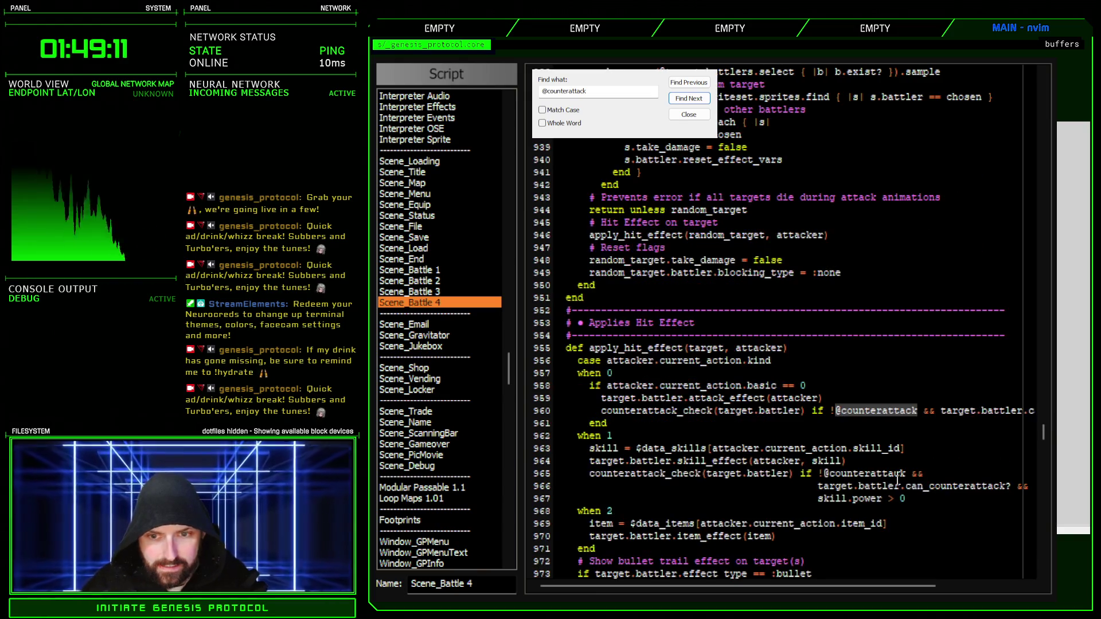
mouse_move(895, 585)
mouse_down()
mouse_move(982, 593)
mouse_move(872, 592)
mouse_up()
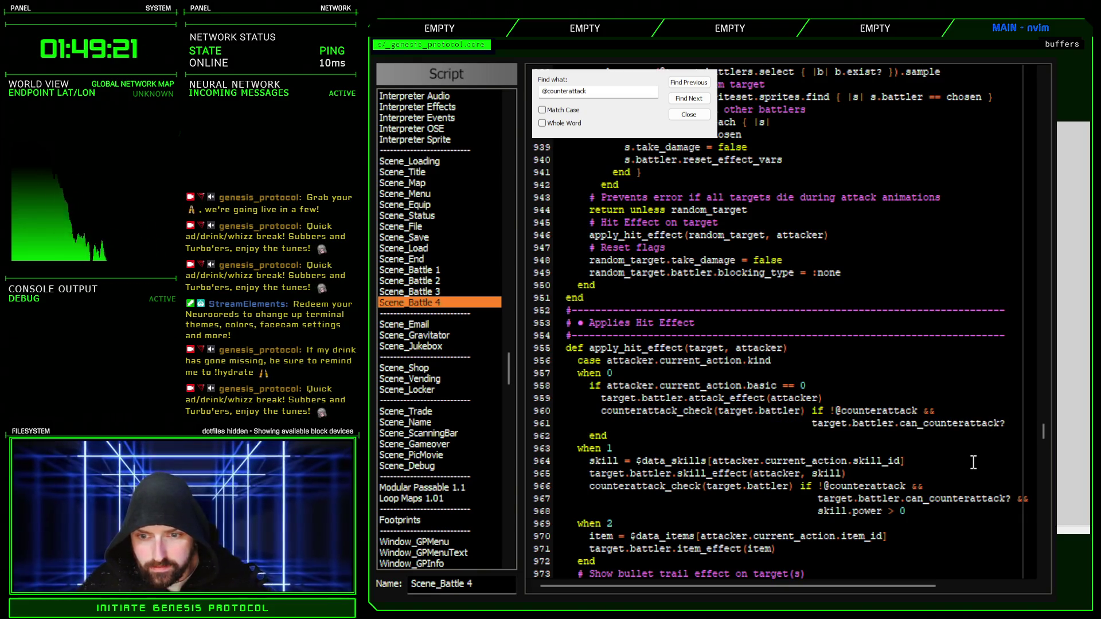
drag(936, 594, 932, 594)
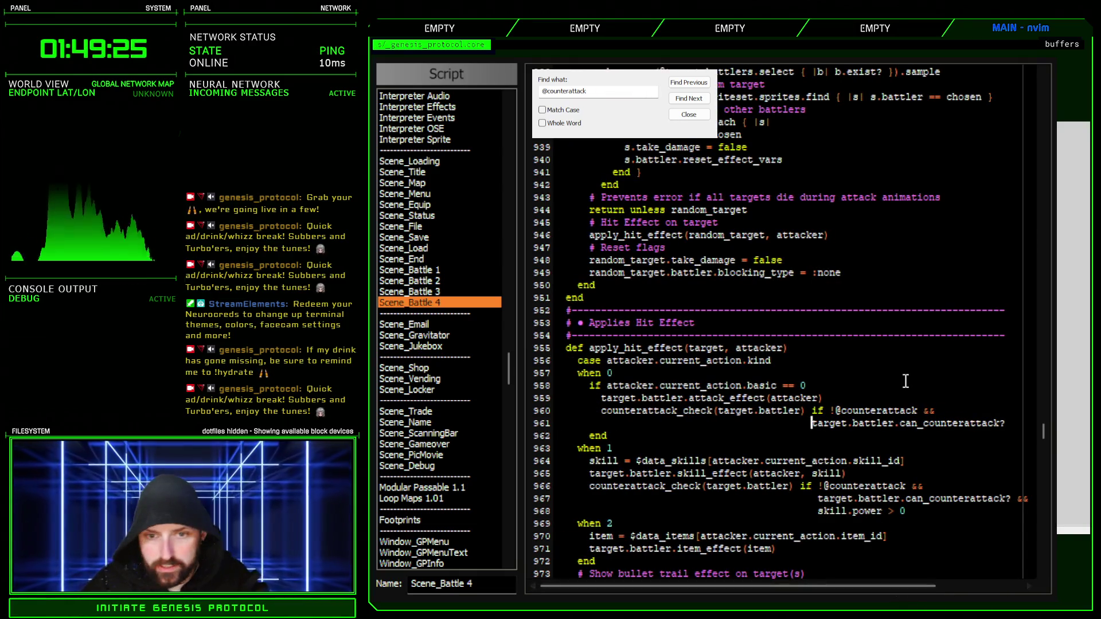
scroll(878, 431, down, 4)
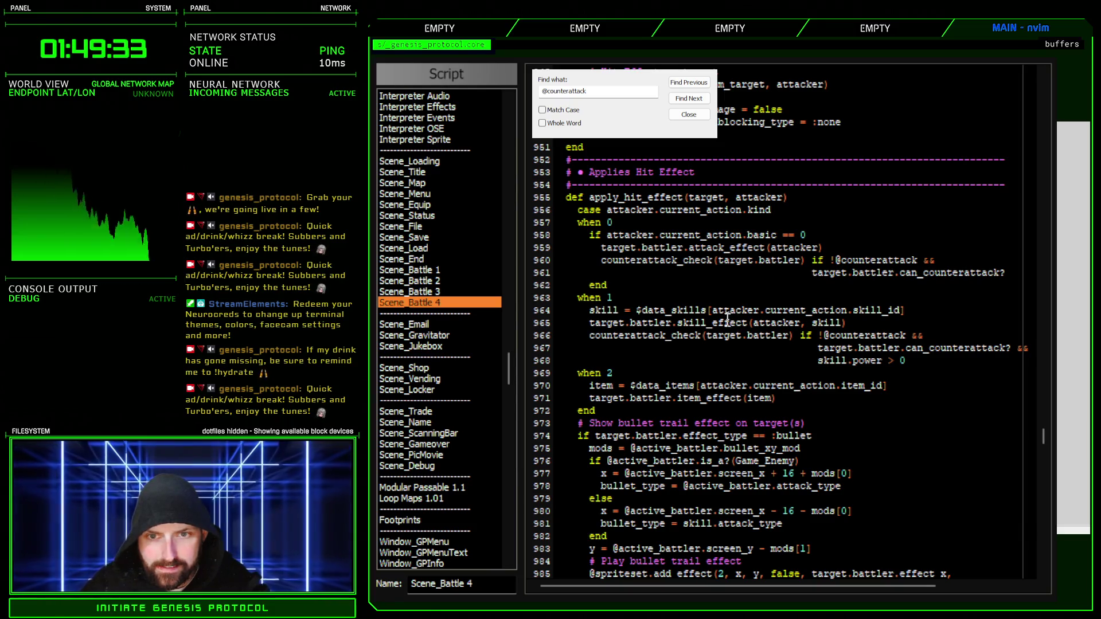
click(699, 99)
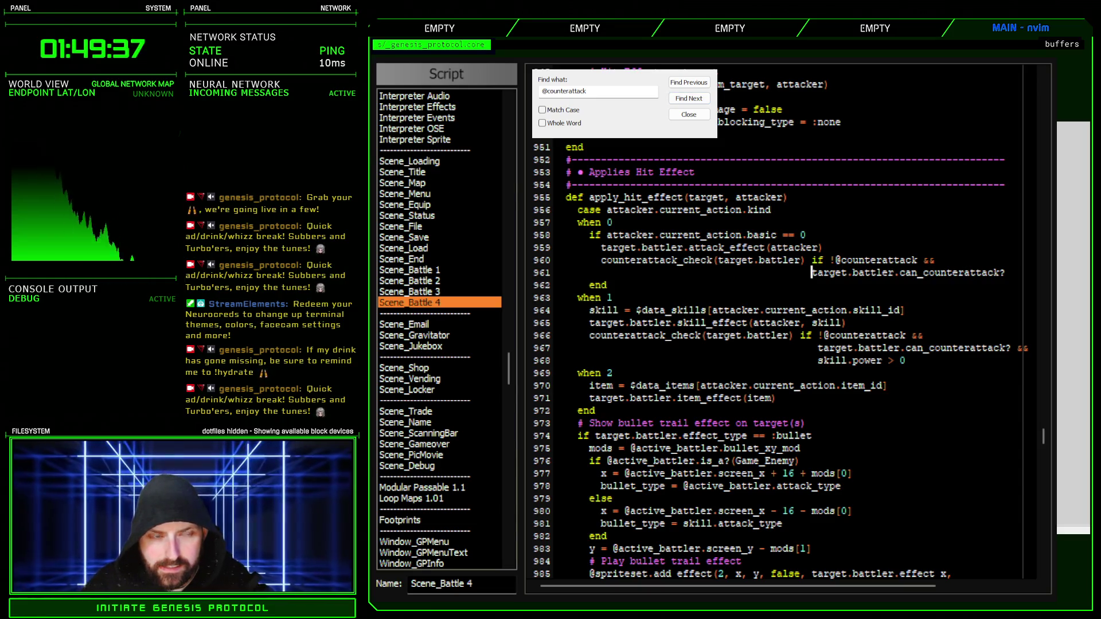
click(699, 99)
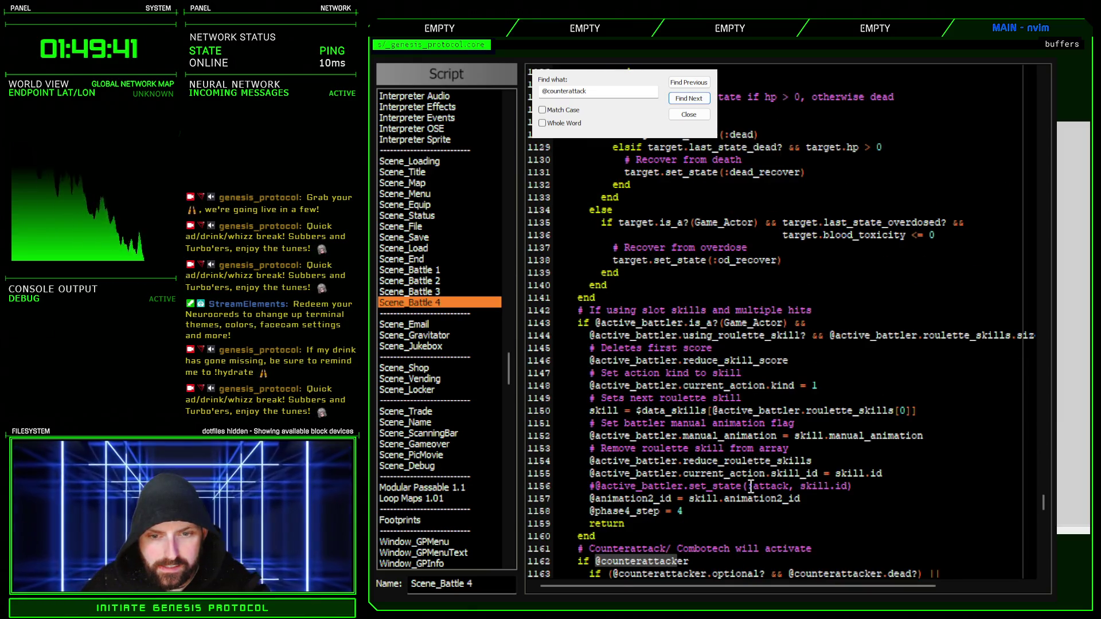
scroll(750, 484, down, 6)
scroll(750, 415, up, 4)
scroll(753, 446, up, 20)
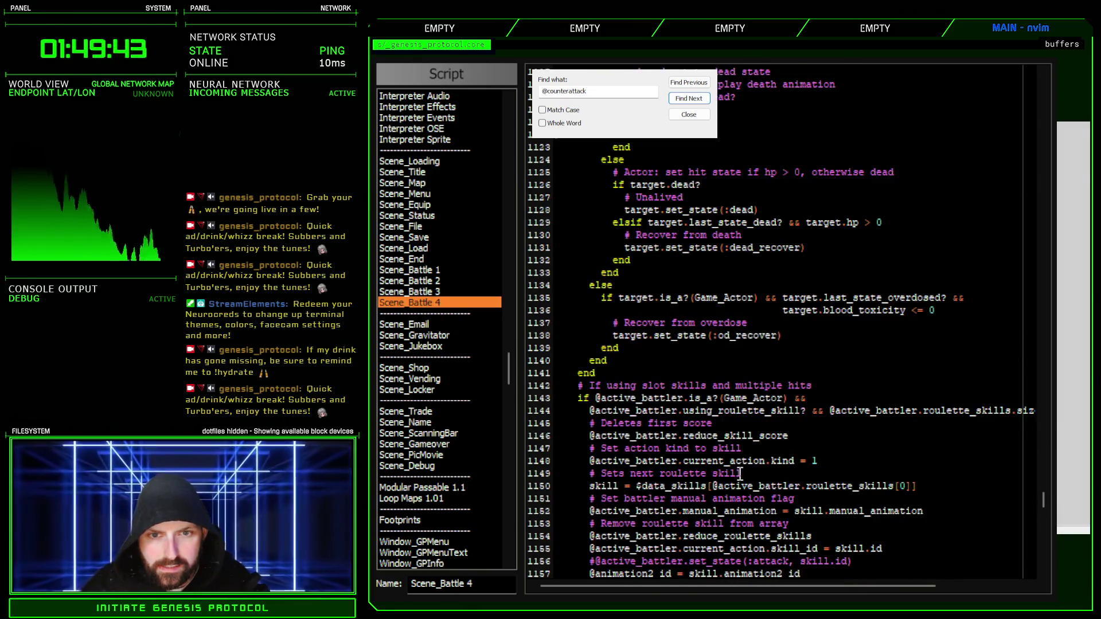
scroll(739, 470, up, 12)
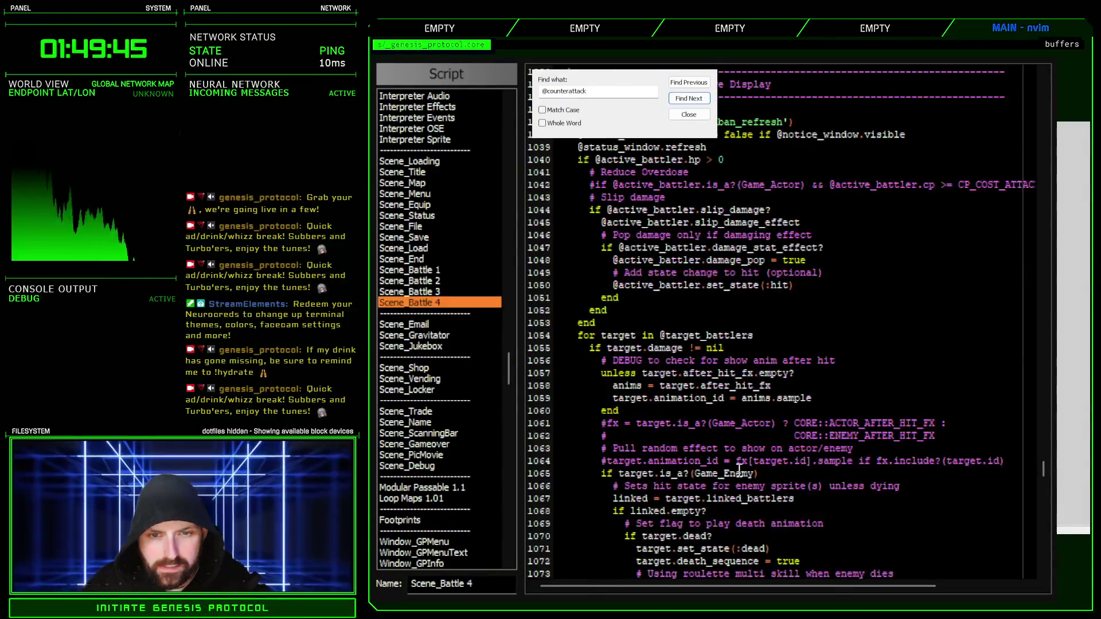
scroll(739, 470, down, 20)
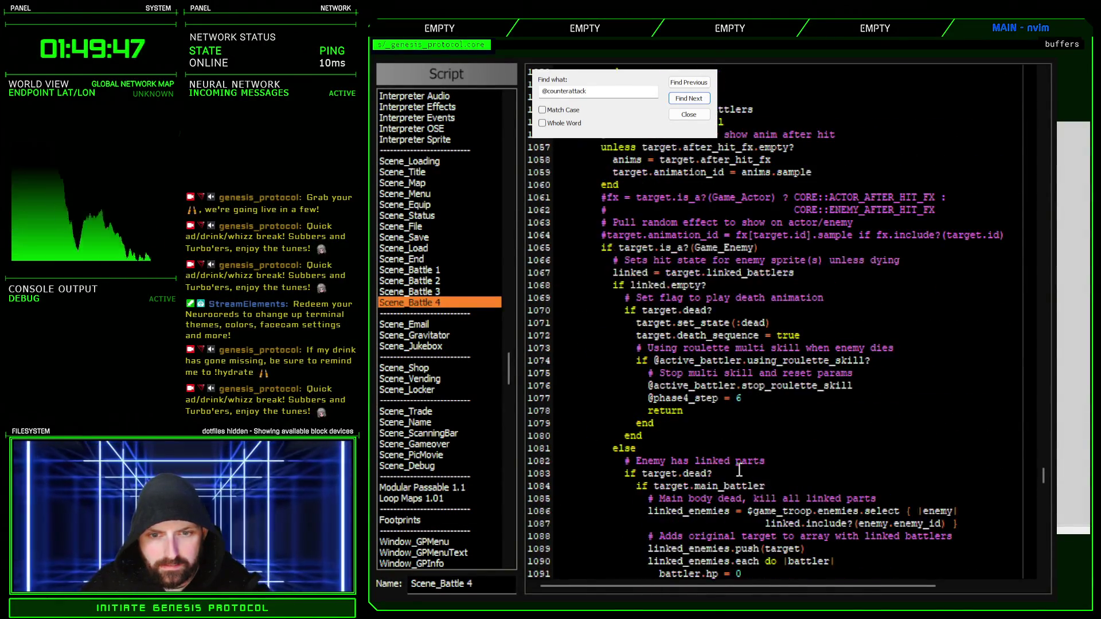
scroll(717, 396, down, 10)
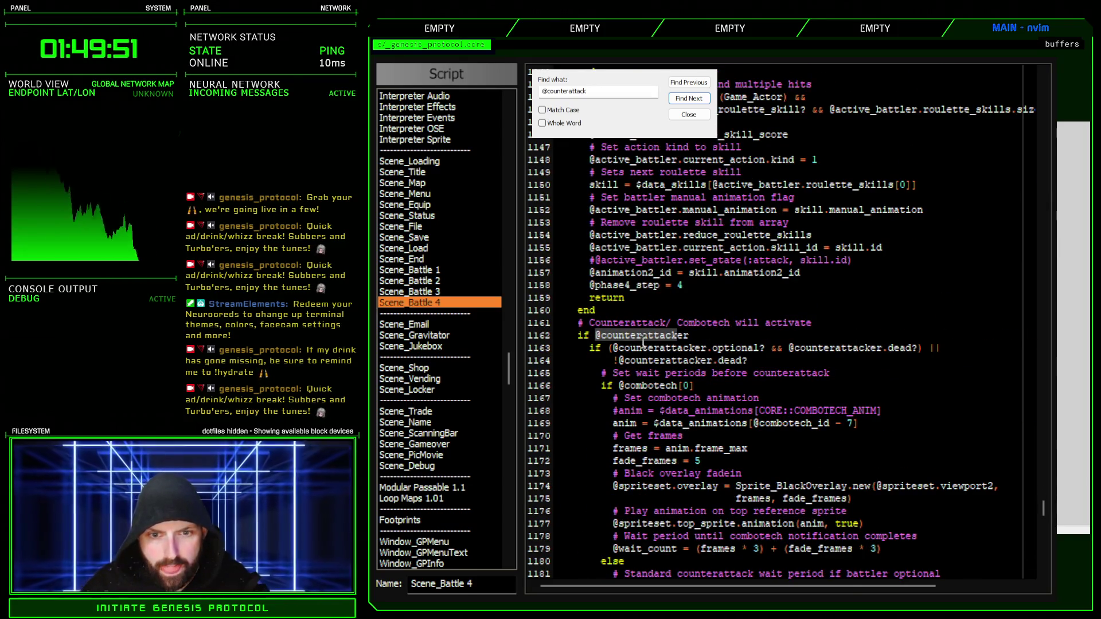
mouse_move(614, 348)
mouse_down()
mouse_move(918, 351)
mouse_move(723, 367)
mouse_move(769, 360)
mouse_up()
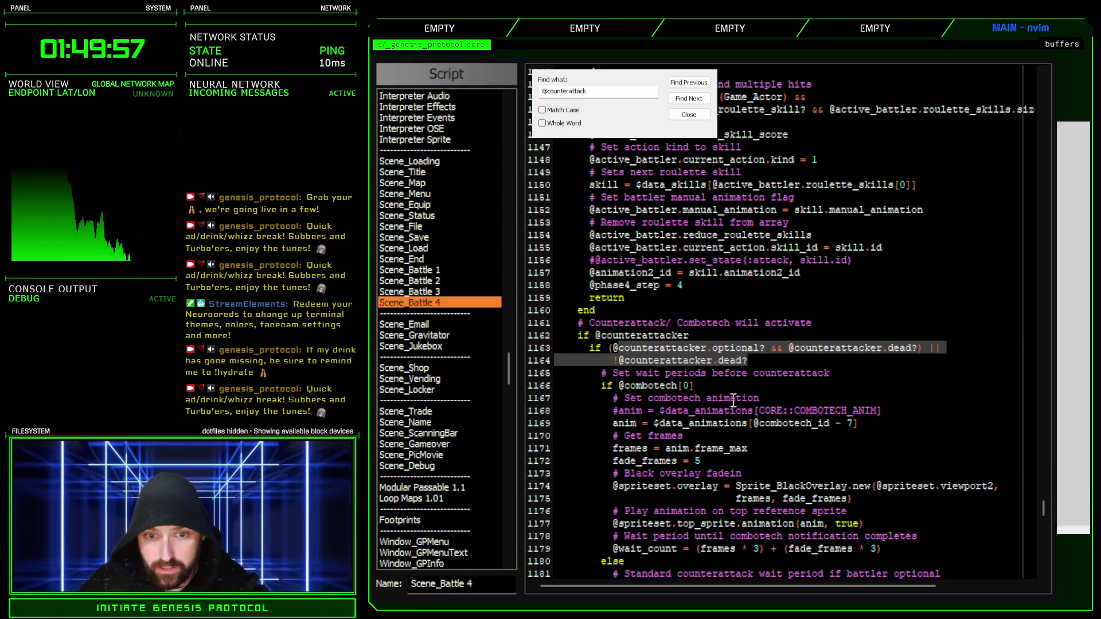
scroll(733, 400, down, 2)
drag(654, 311, 684, 417)
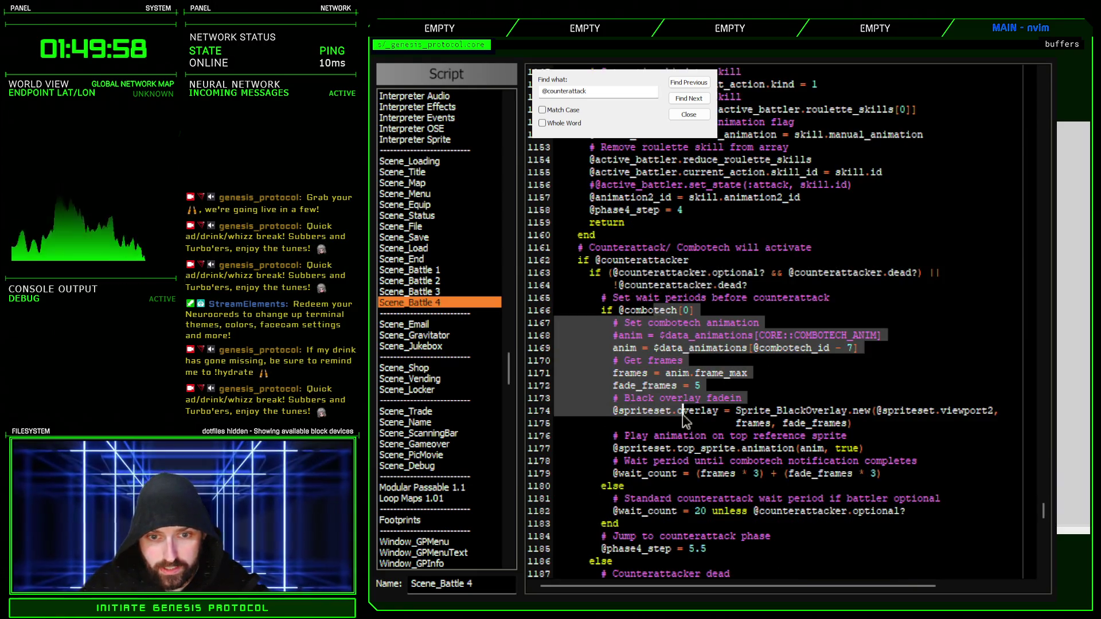
click(791, 404)
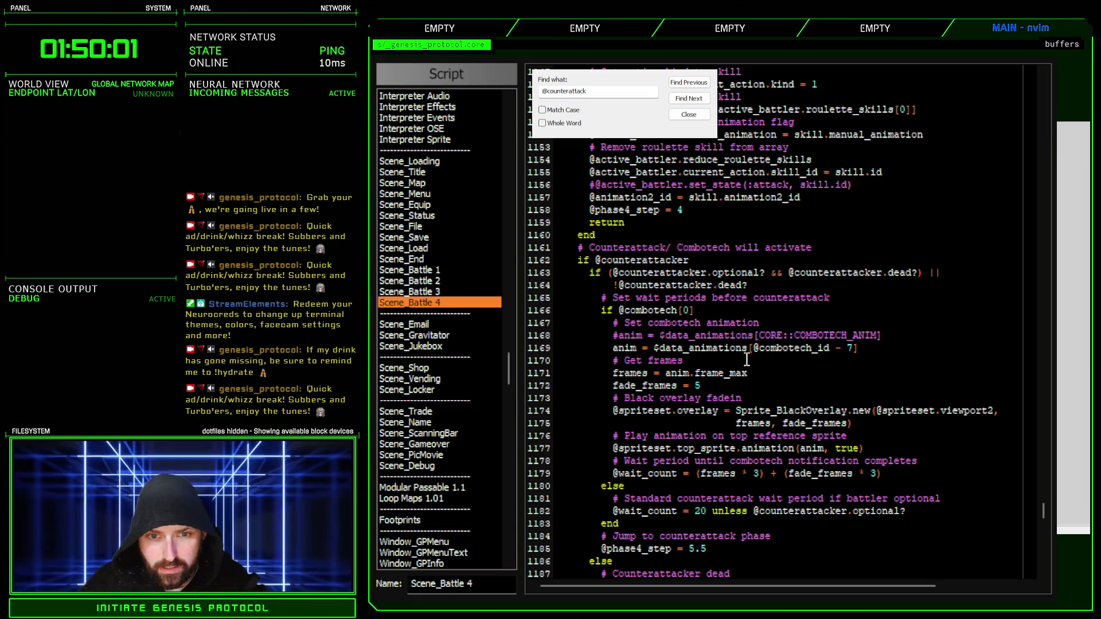
mouse_move(611, 273)
mouse_down()
mouse_move(706, 285)
mouse_move(710, 298)
mouse_up()
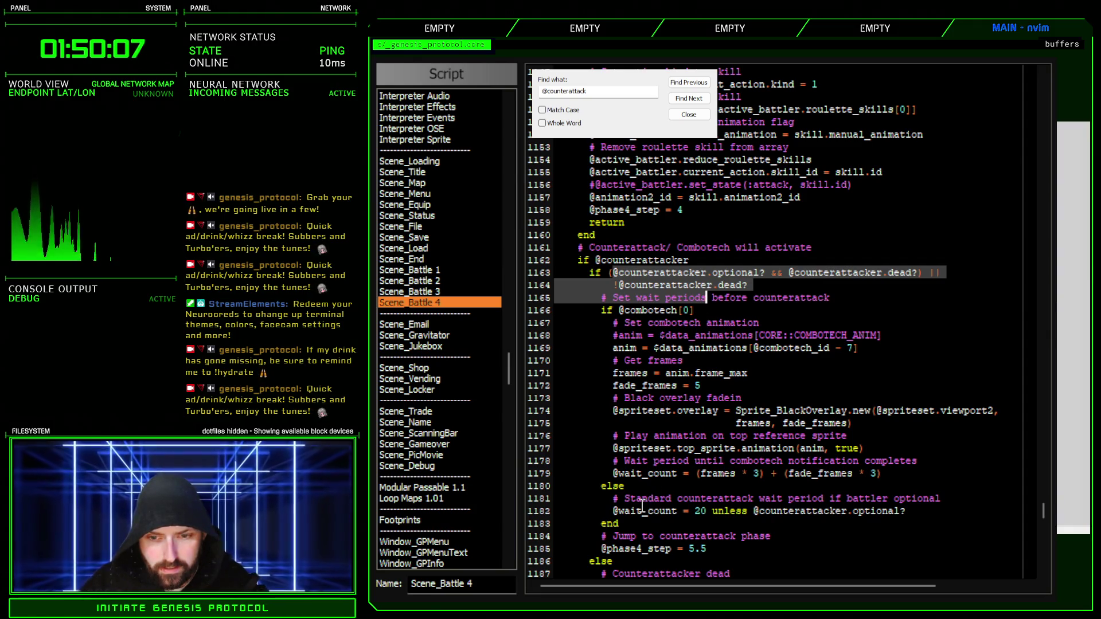
drag(638, 510, 909, 512)
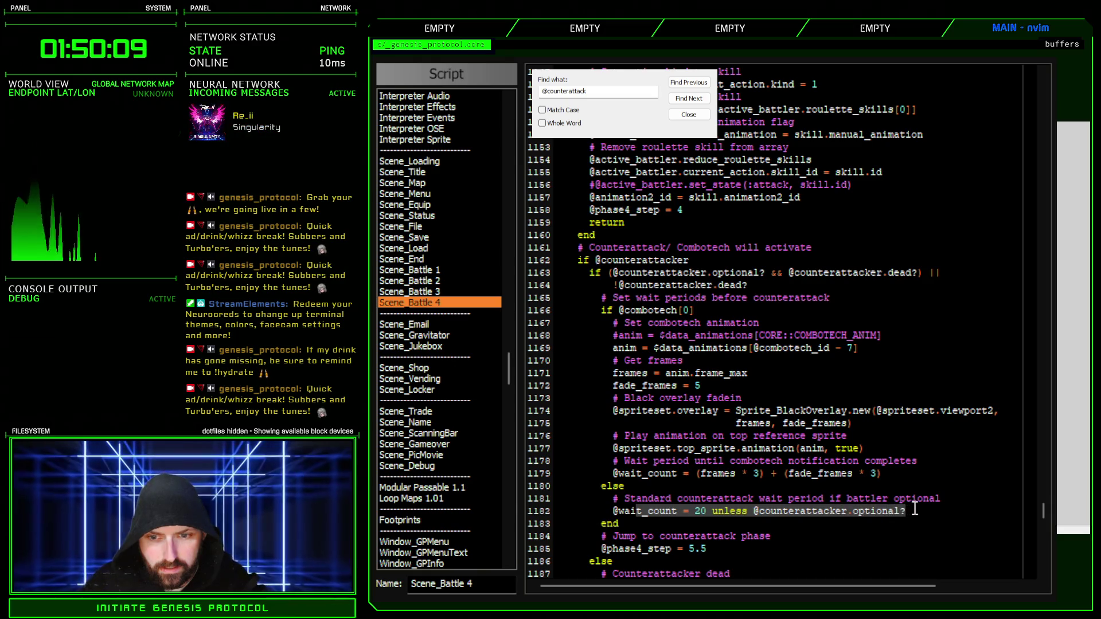
drag(641, 549, 709, 548)
scroll(739, 505, down, 10)
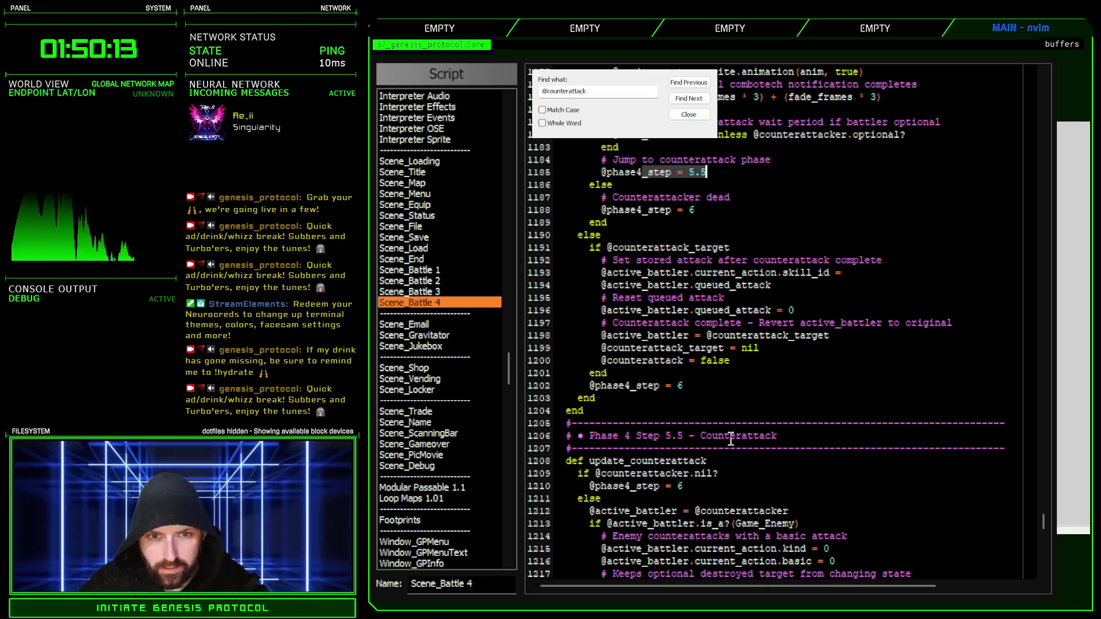
scroll(731, 439, up, 8)
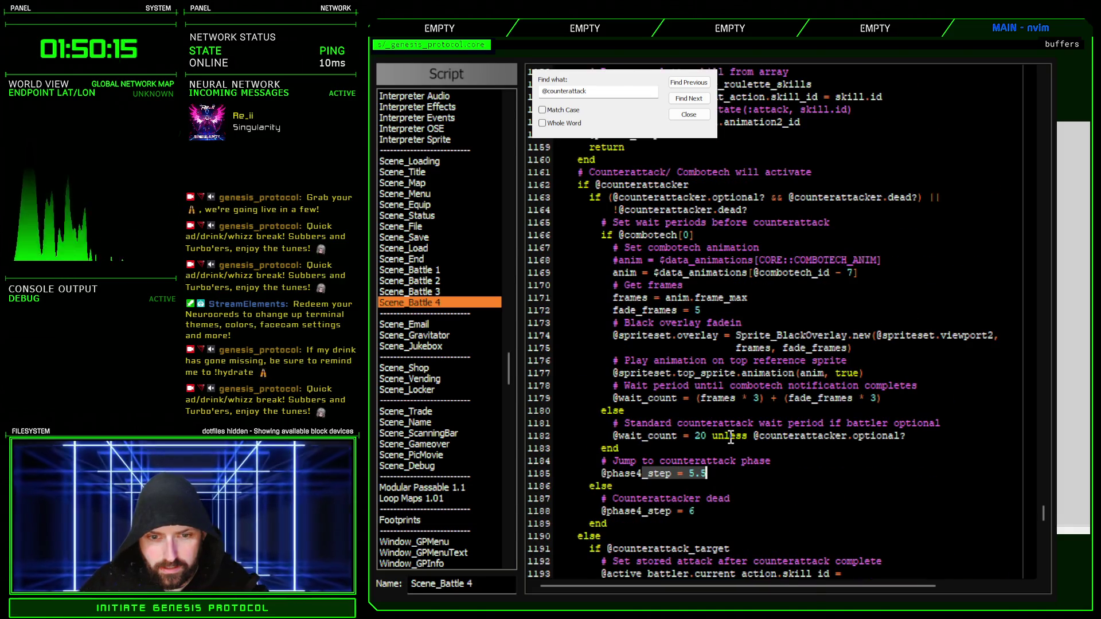
scroll(731, 438, down, 2)
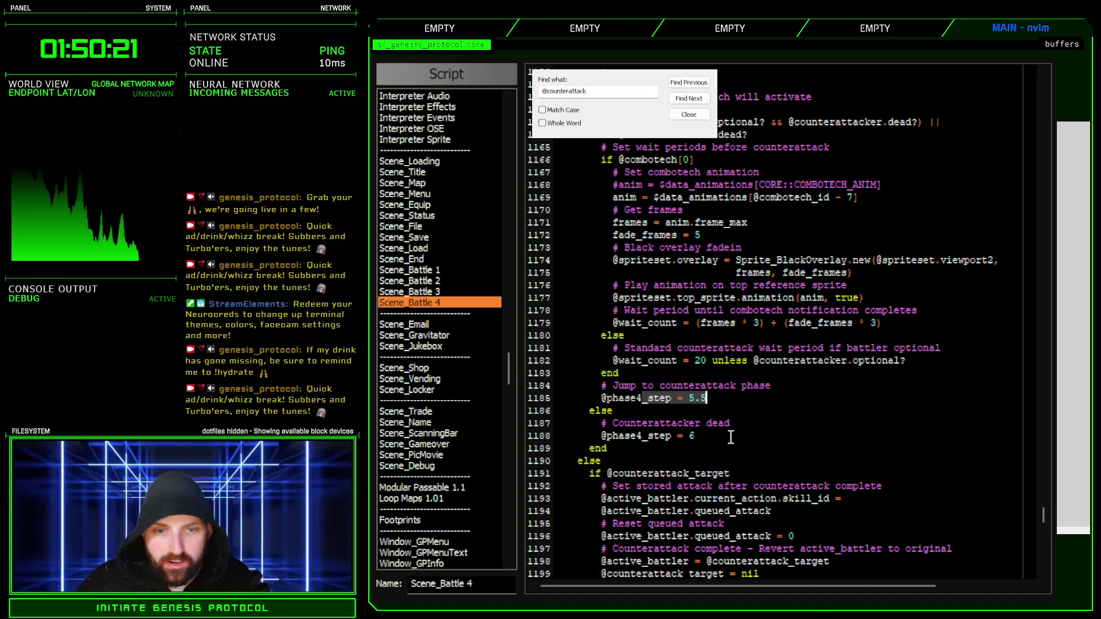
click(728, 397)
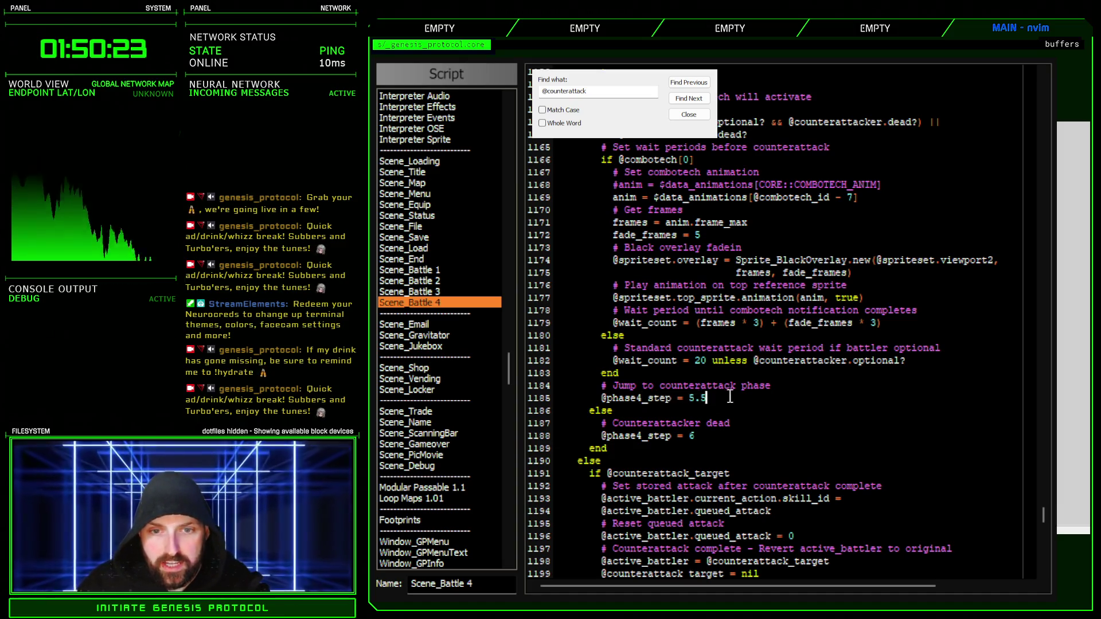
scroll(731, 396, down, 6)
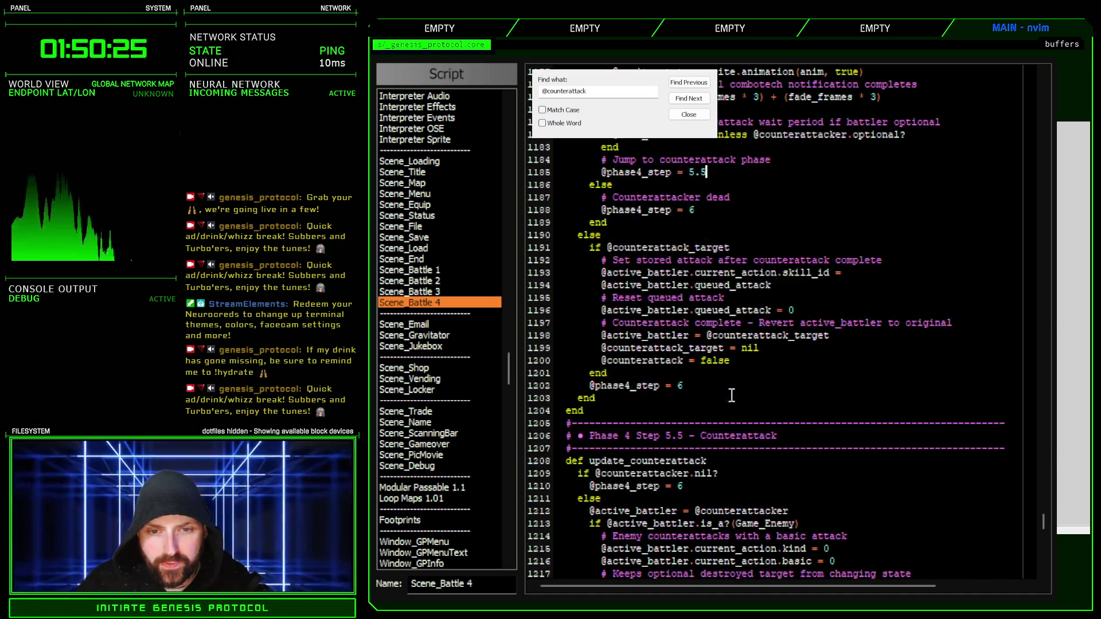
scroll(726, 403, down, 20)
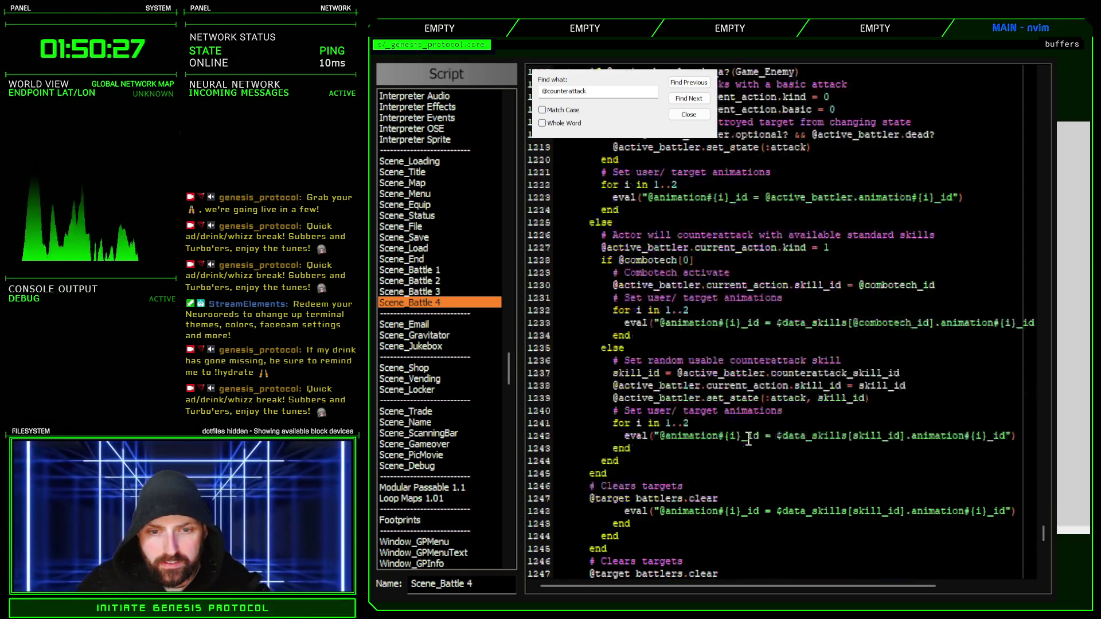
scroll(752, 442, down, 12)
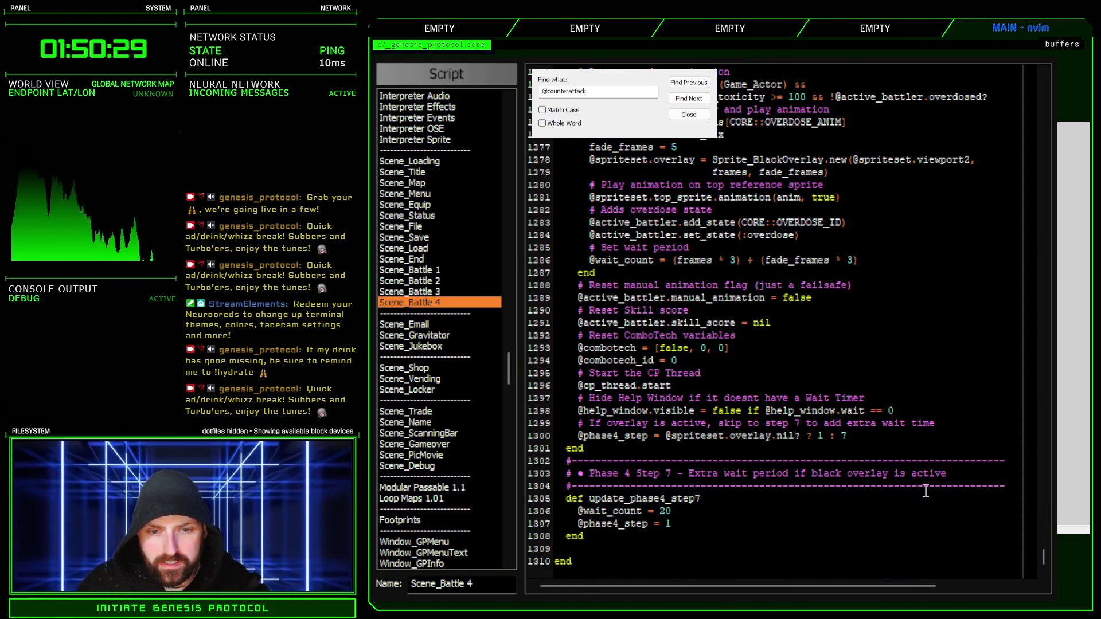
drag(1043, 556, 1044, 83)
scroll(752, 387, down, 20)
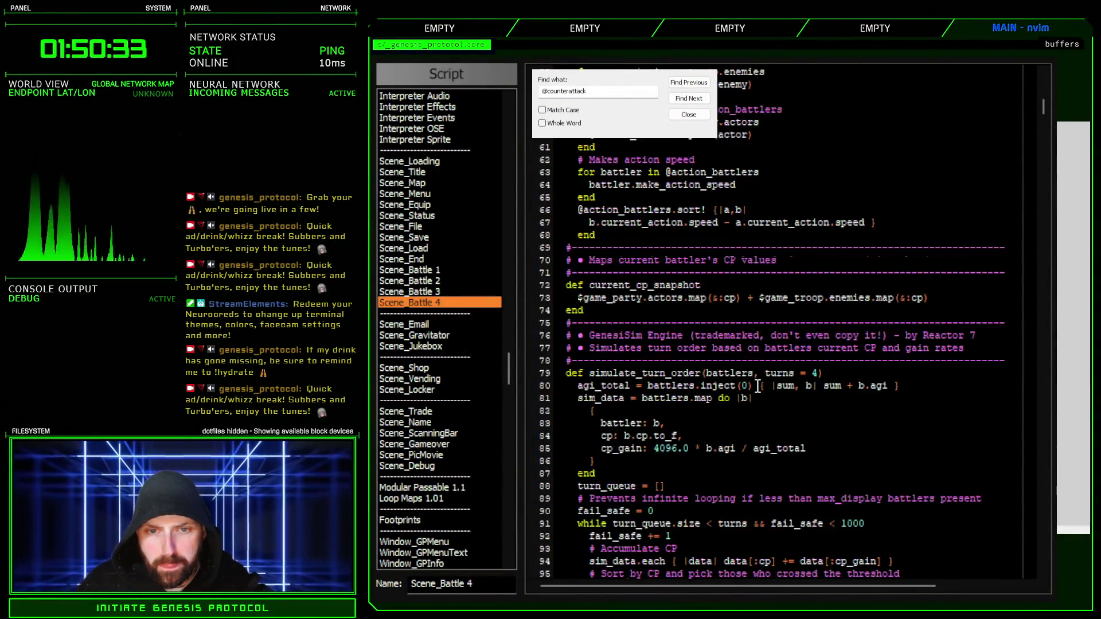
scroll(751, 387, down, 10)
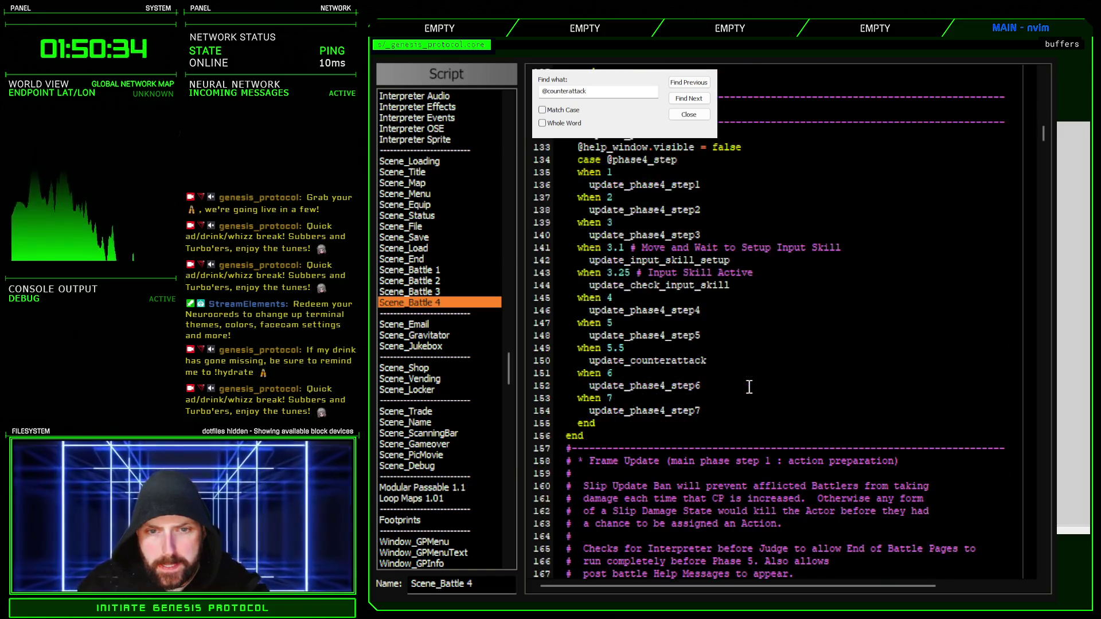
- Look up update_counterattack and jump to its definition at line 1208
double_click(648, 361)
key(ctrl+f)
click(690, 98)
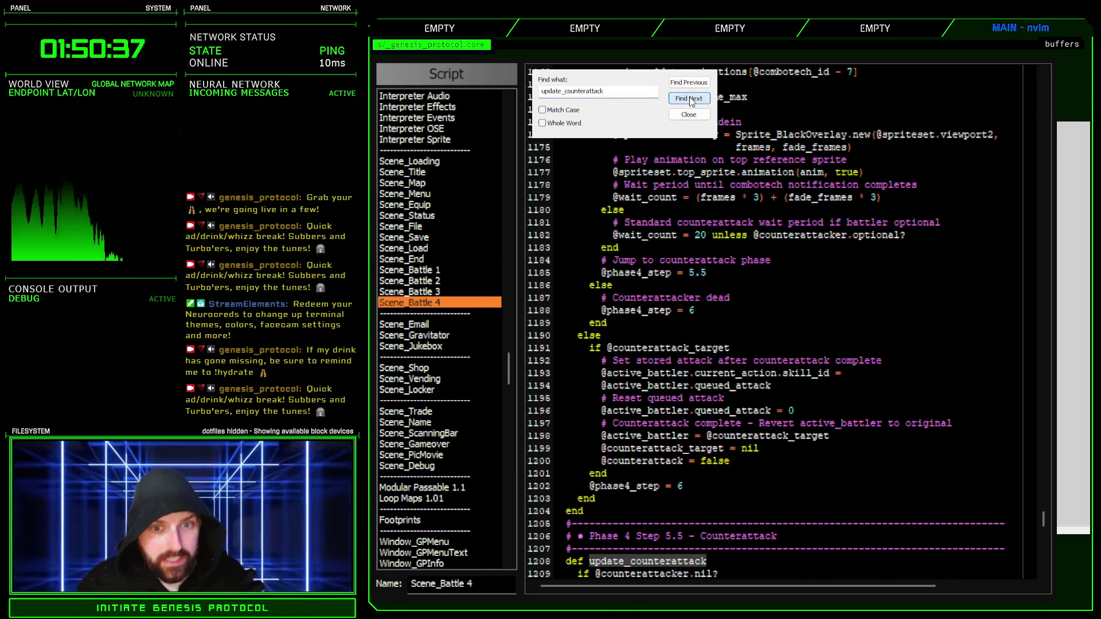
scroll(573, 324, down, 8)
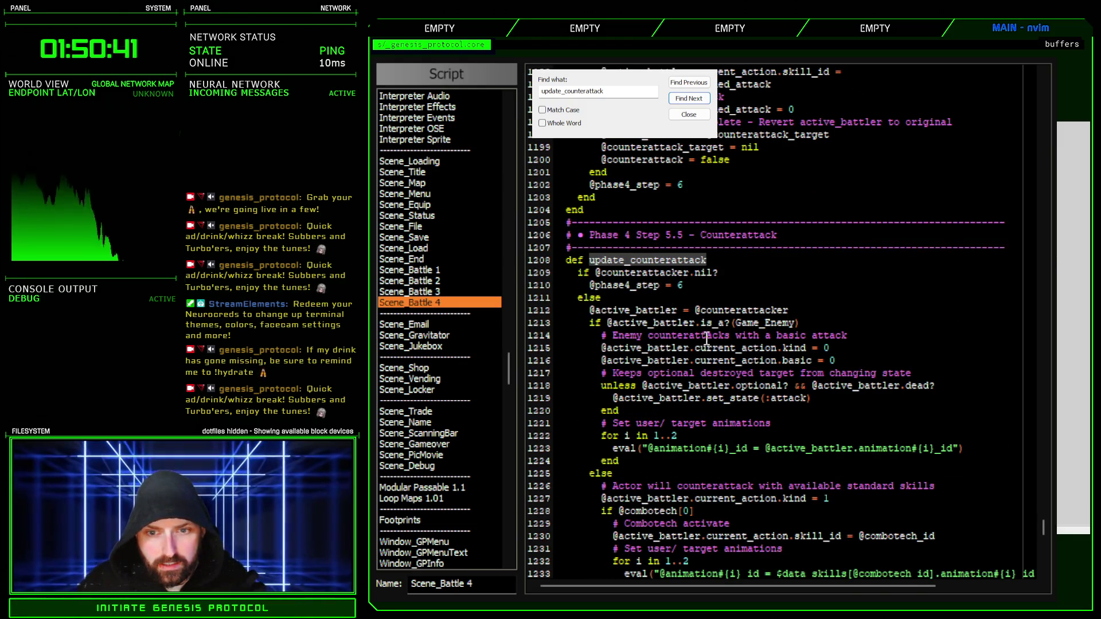
- Inspect the enemy attack lines, then open a new blank line after the Game_Enemy check
drag(688, 347, 718, 408)
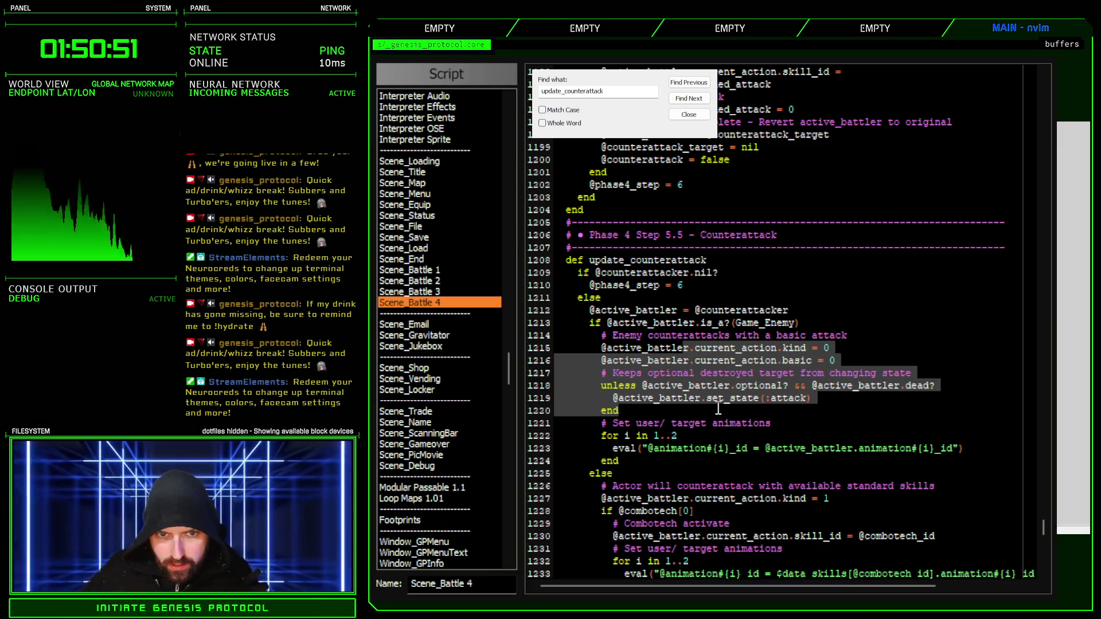
click(735, 274)
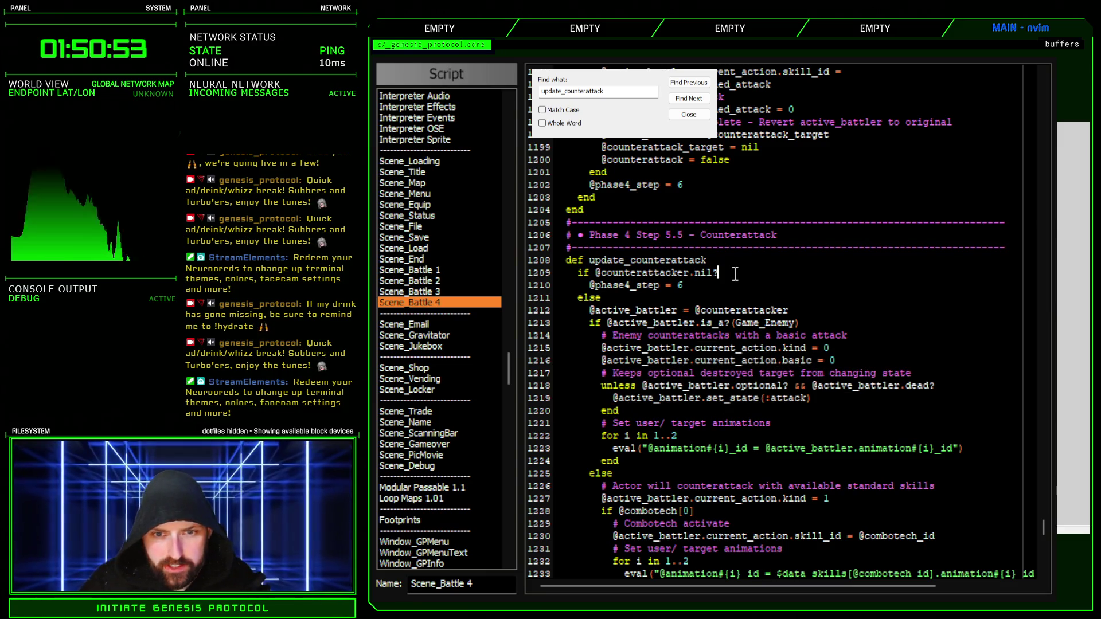
double_click(630, 310)
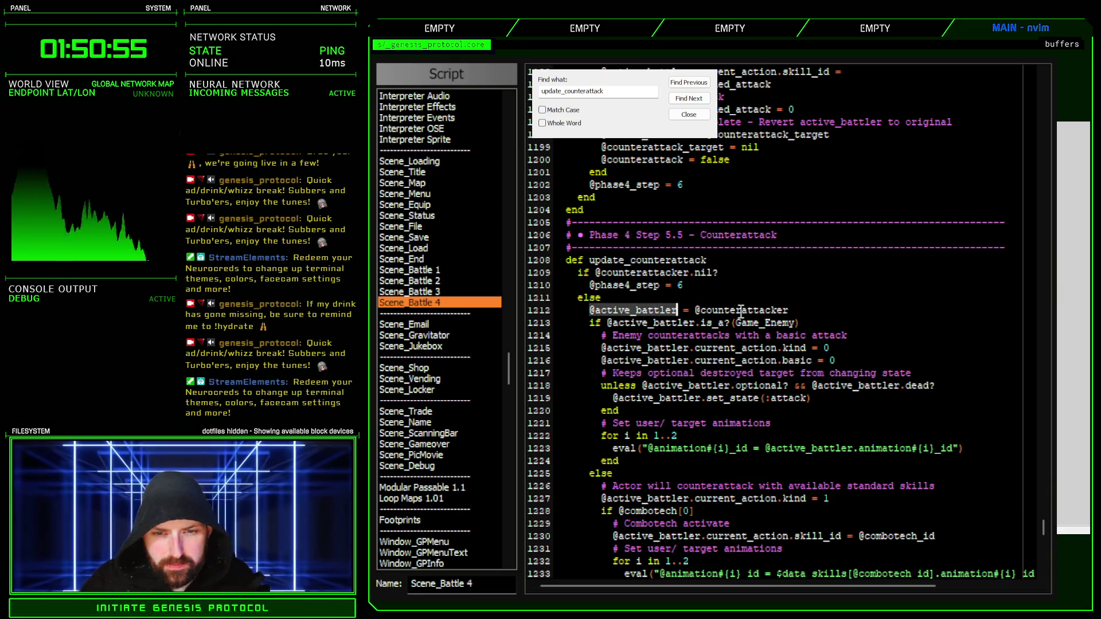
double_click(757, 311)
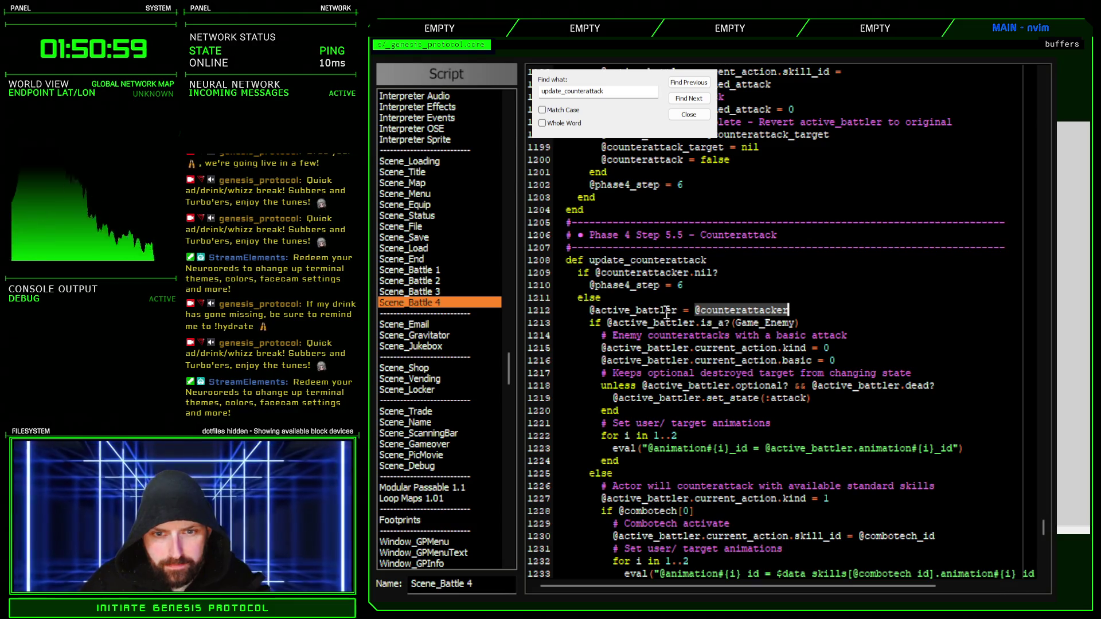
double_click(659, 310)
double_click(777, 309)
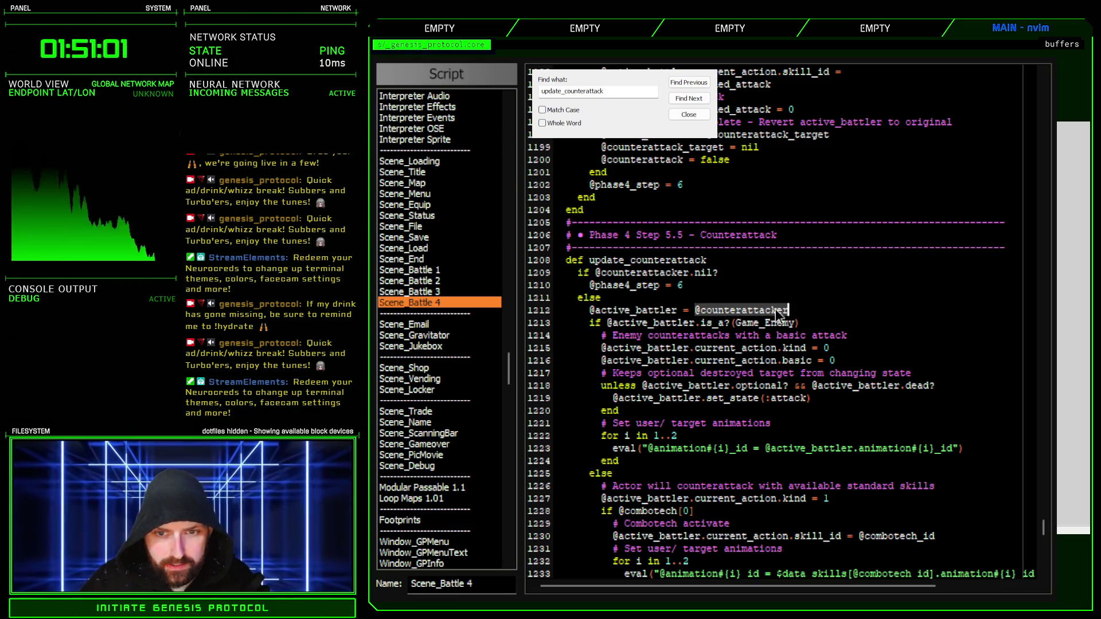
click(846, 334)
click(834, 321)
key(Return)
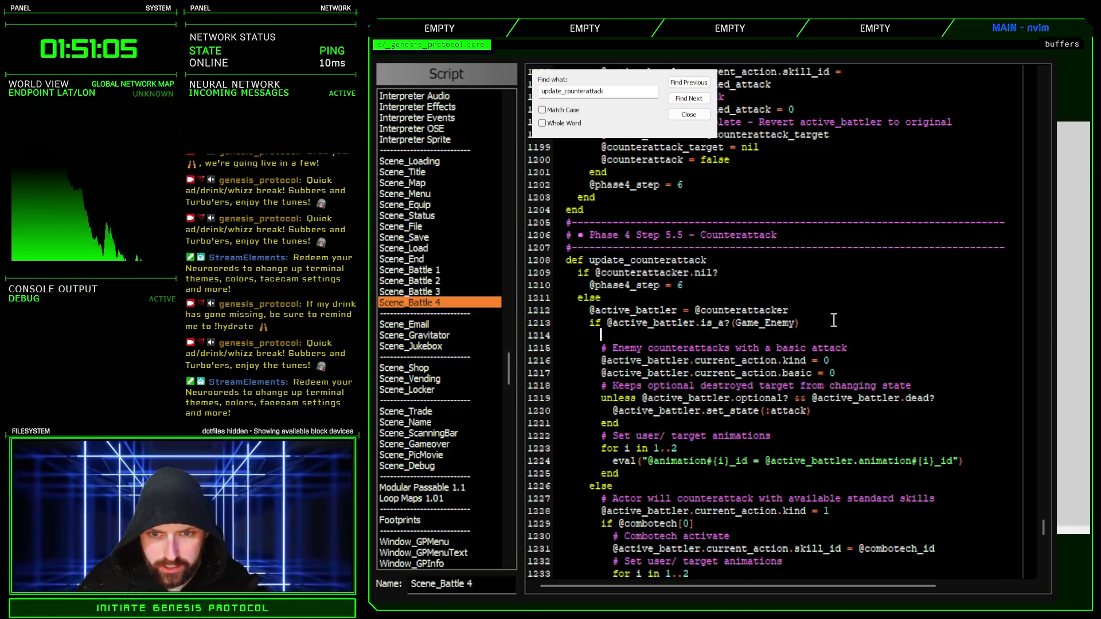
- Add puts "counterattack" on line 1214 and launch a playtest
text("coun)
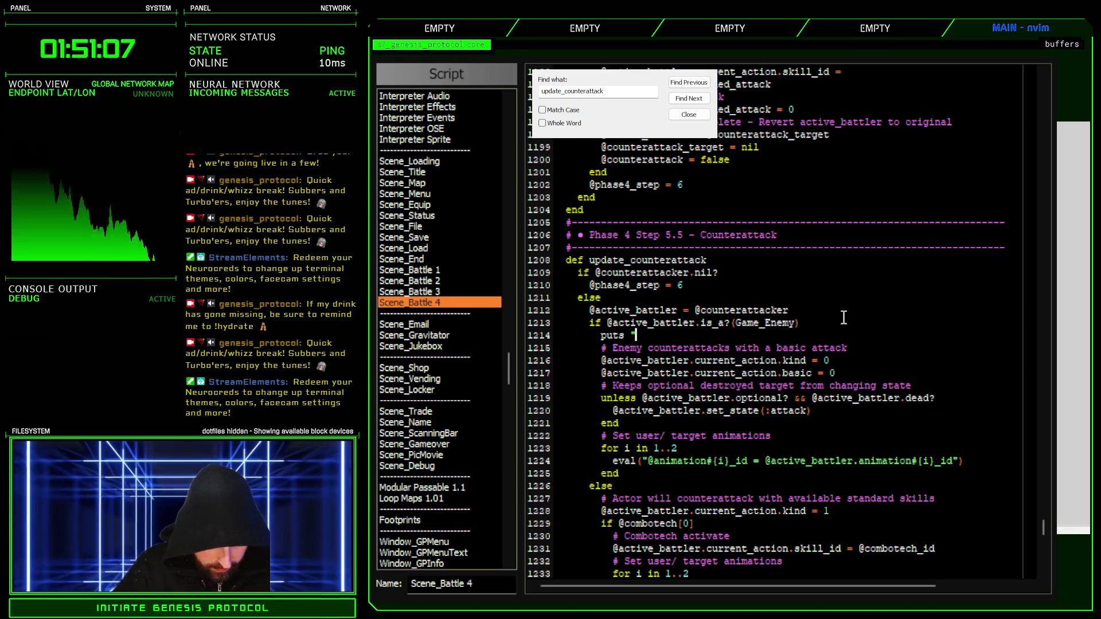
text(terattack")
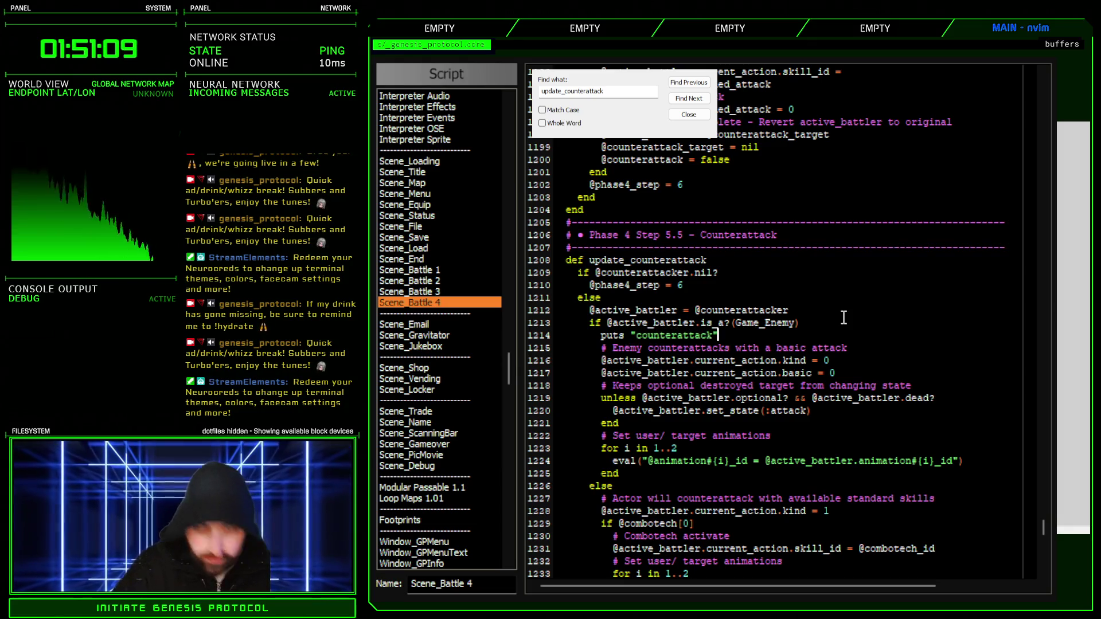
key(F12)
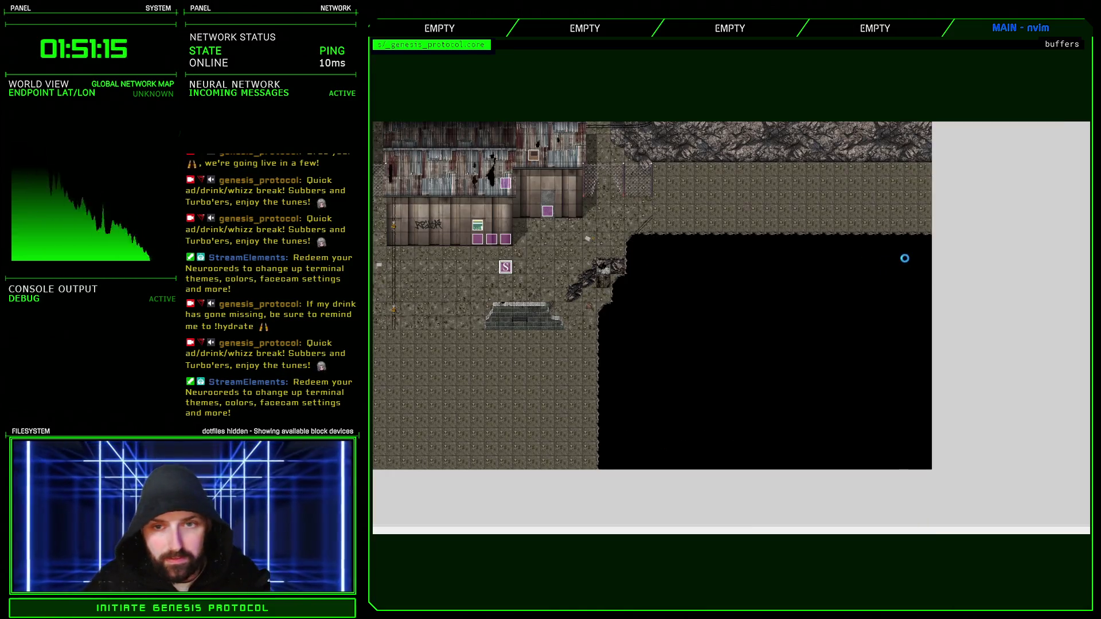
- Battle-test the troop, using Raging Fist on the Flammable Tank until a counterattack prints, then close it
key(F9)
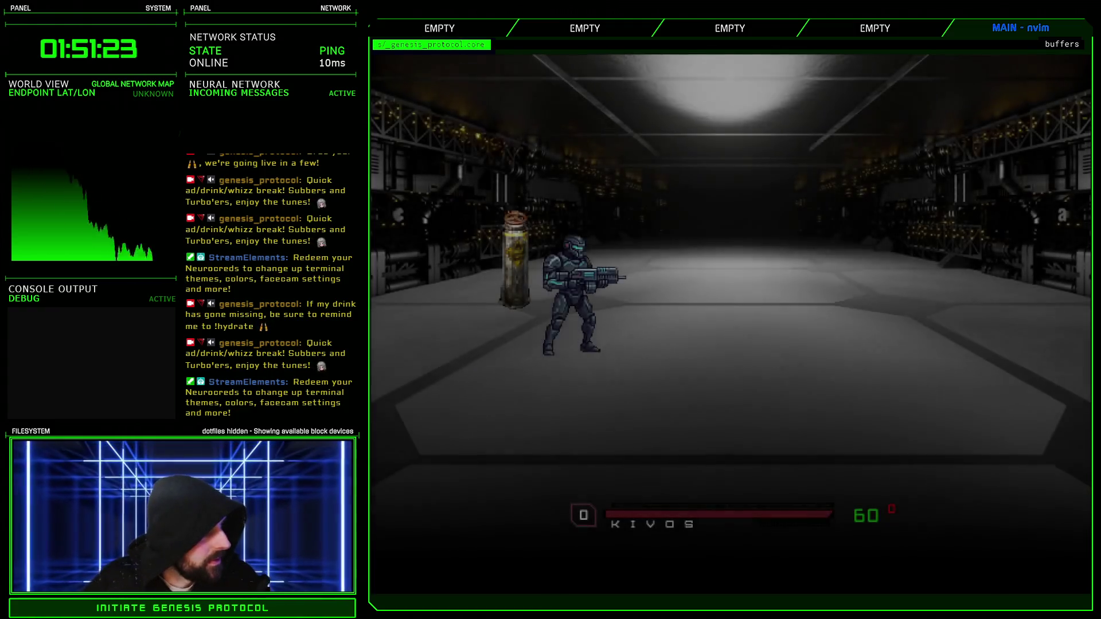
key(Return)
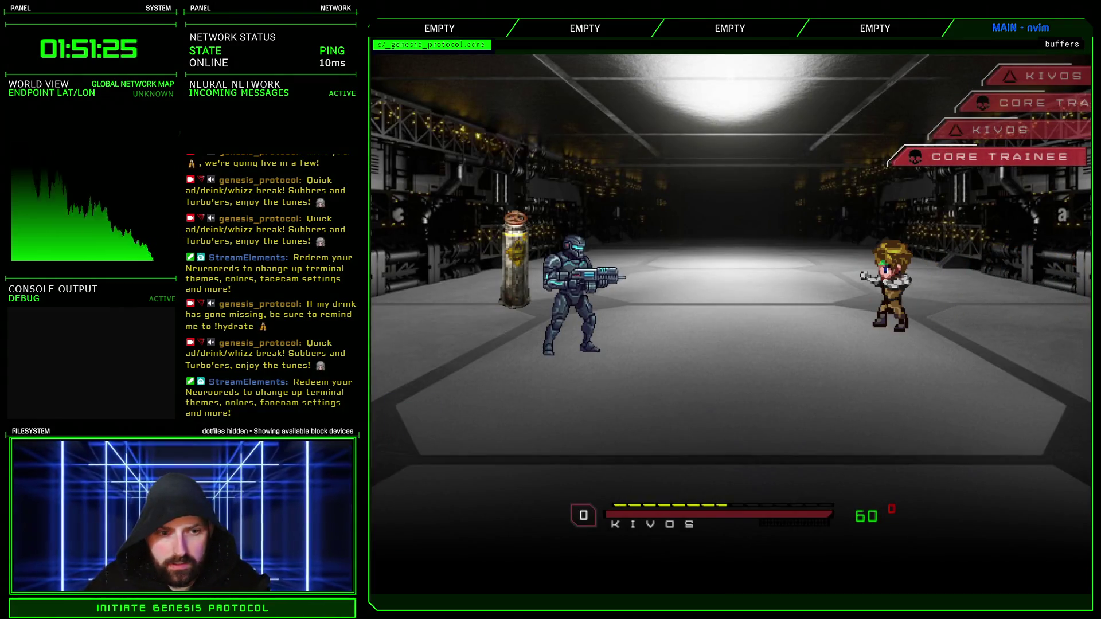
key(Return)
key(Return)
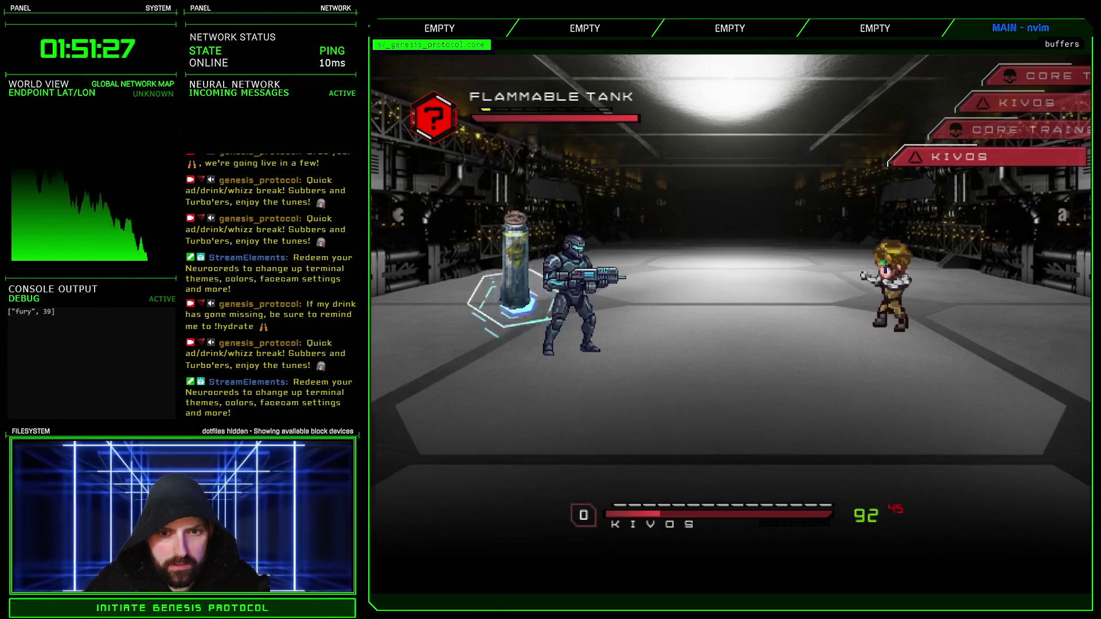
key(Return)
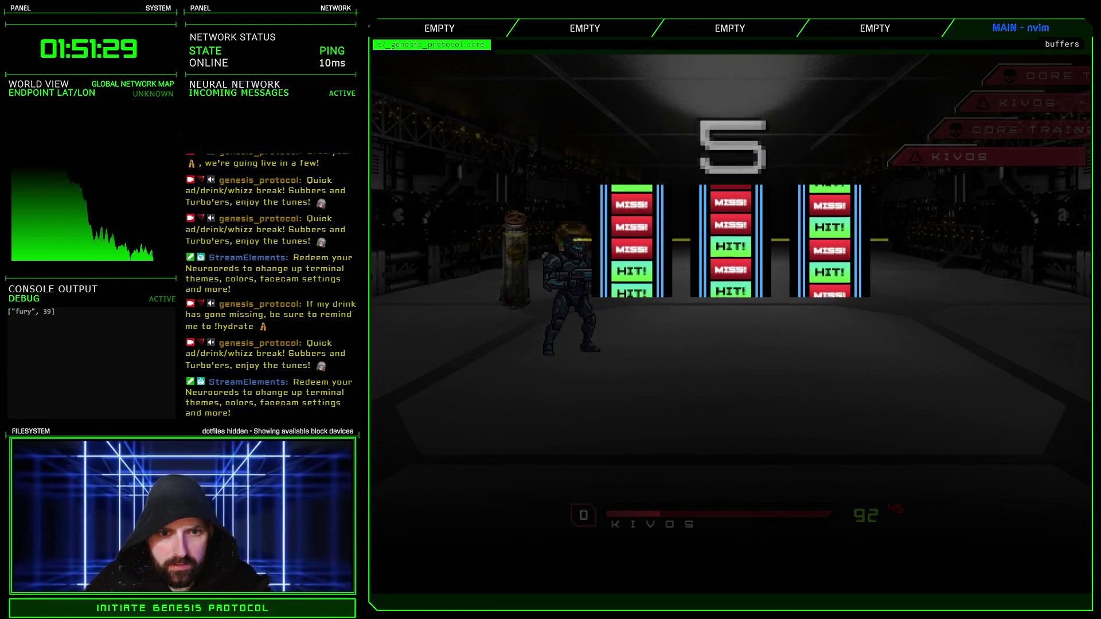
key(Return)
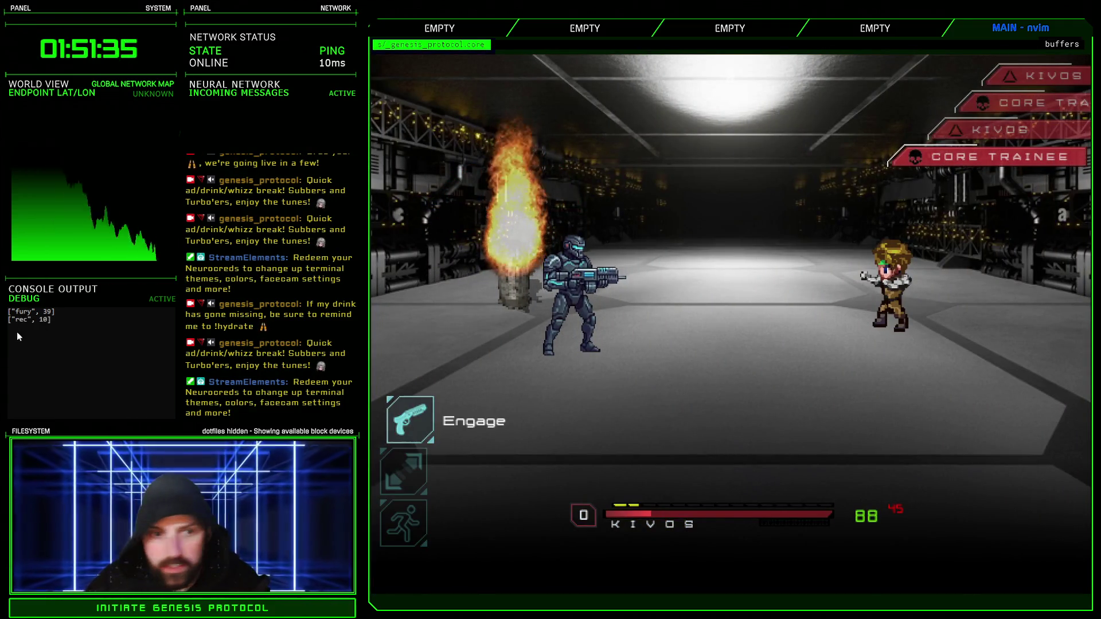
key(Return)
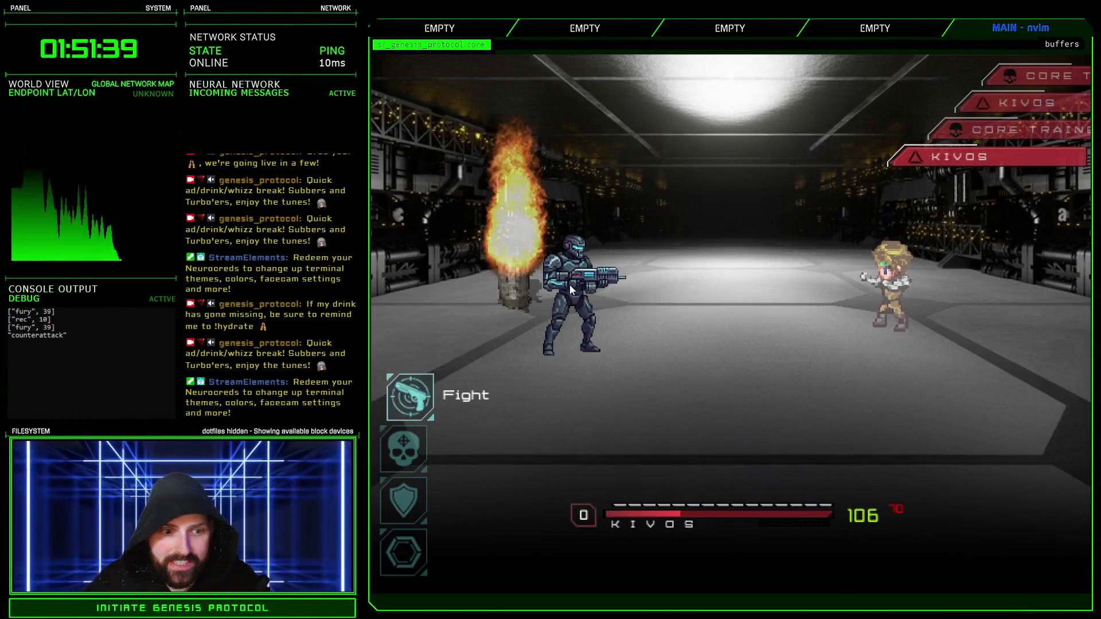
key(alt+F4)
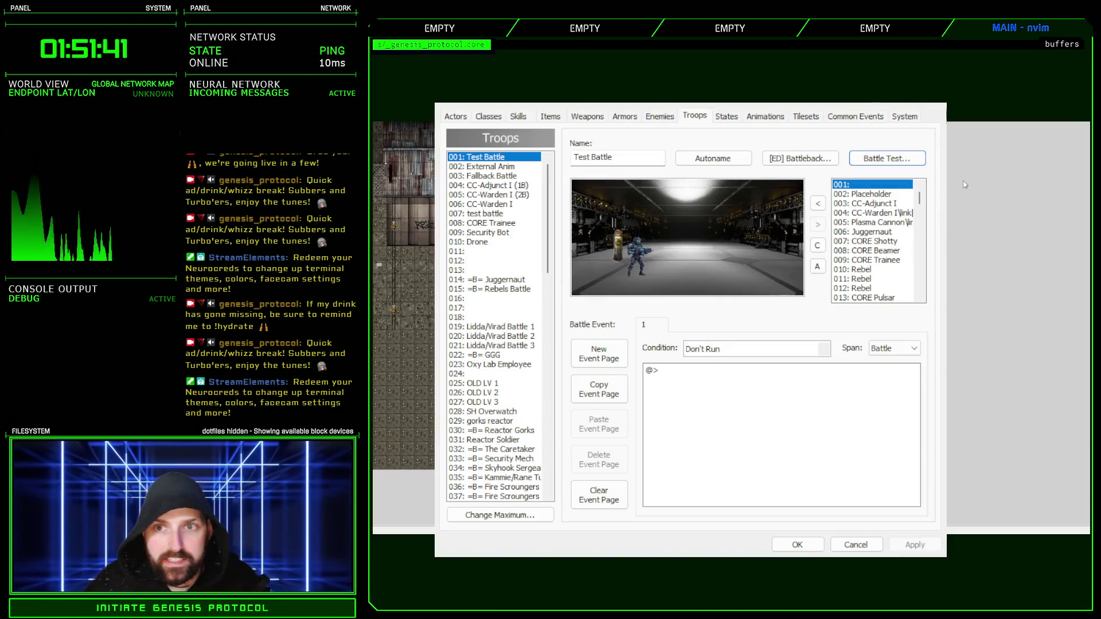
- Return to Scene_Battle 4 and delete the puts "counterattack" debug line
key(Escape)
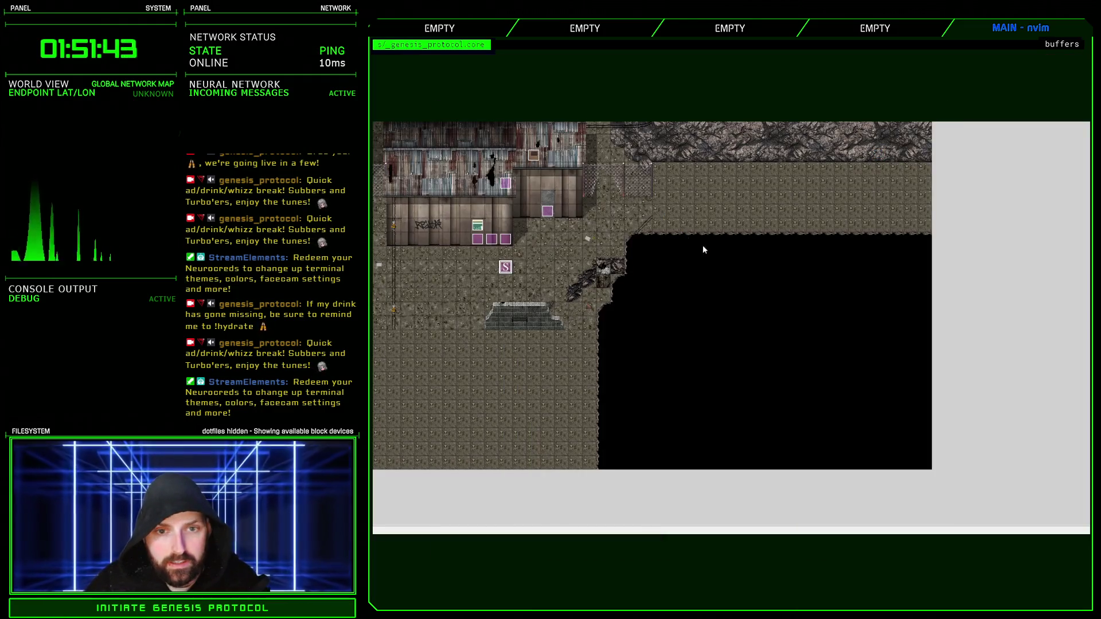
key(F11)
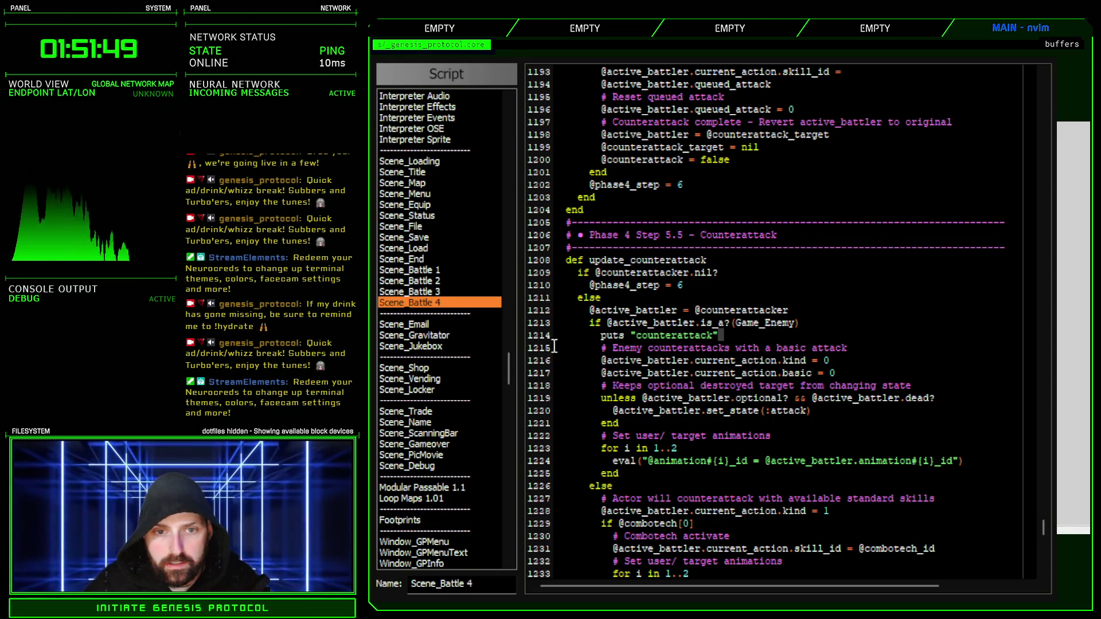
click(534, 336)
key(d)
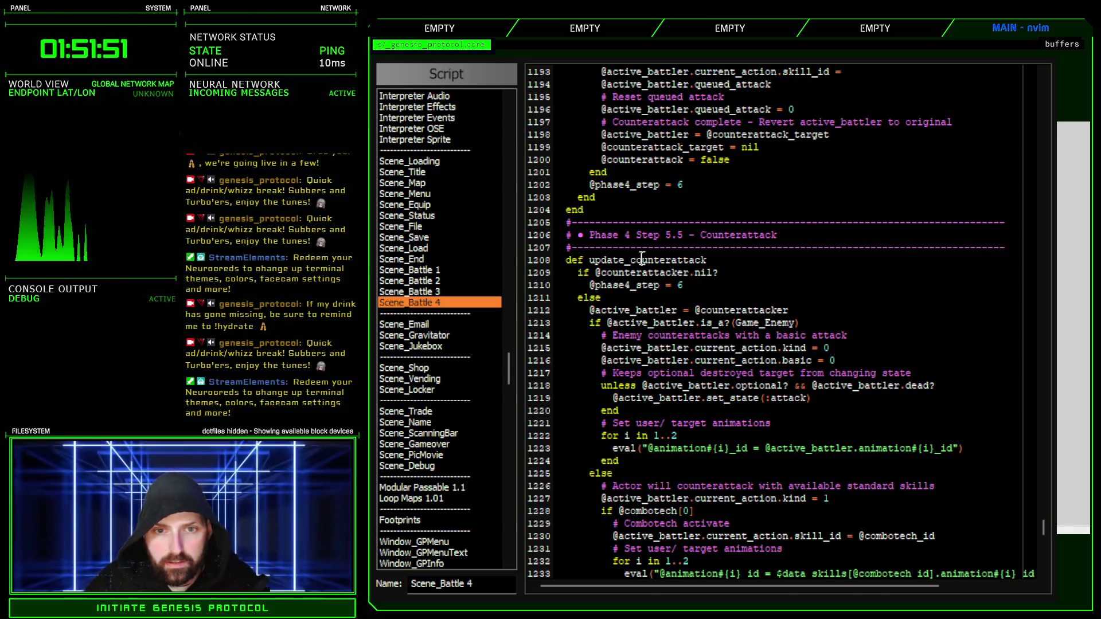
- Search the script for 5.5, reaching line 1185, and add a blank line after line 1164
double_click(642, 261)
key(ctrl+f)
text(5.5)
key(Return)
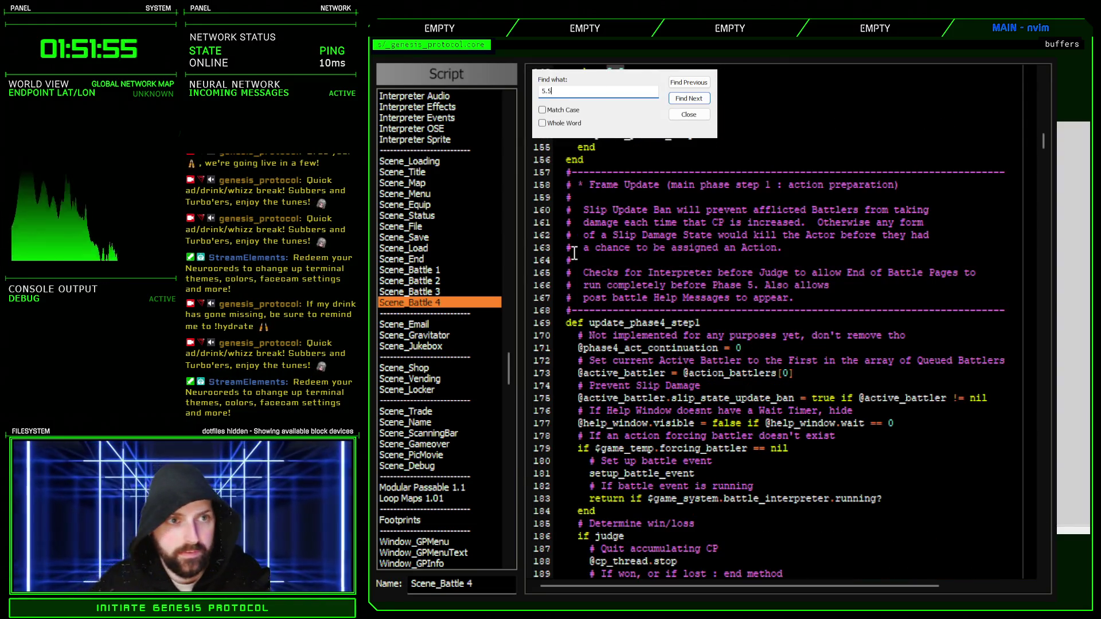
key(Return)
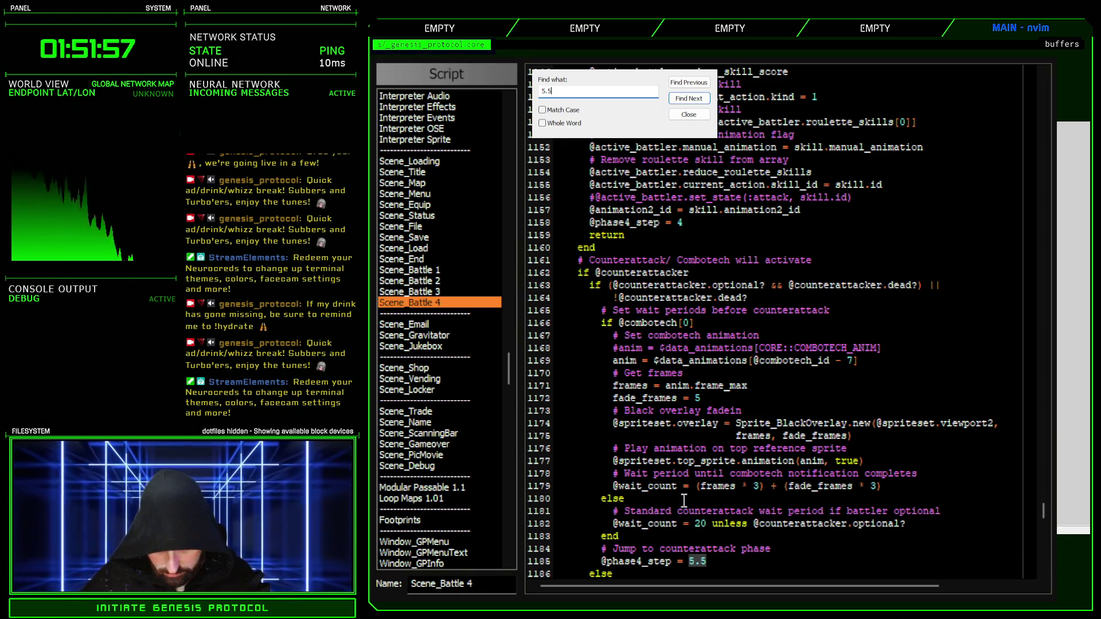
click(692, 116)
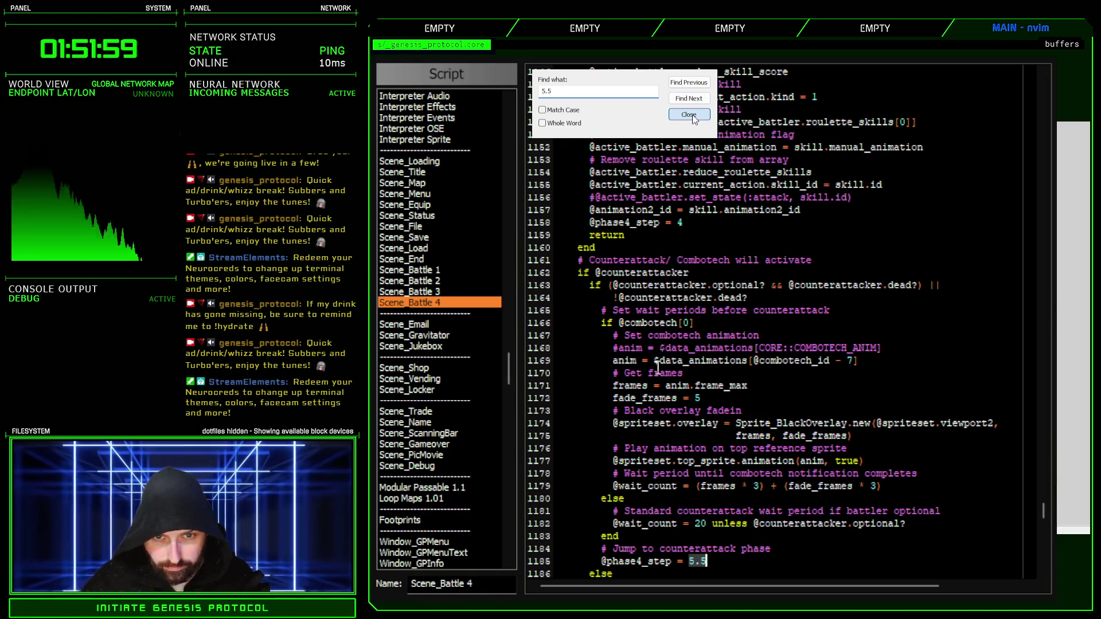
click(794, 300)
key(Return)
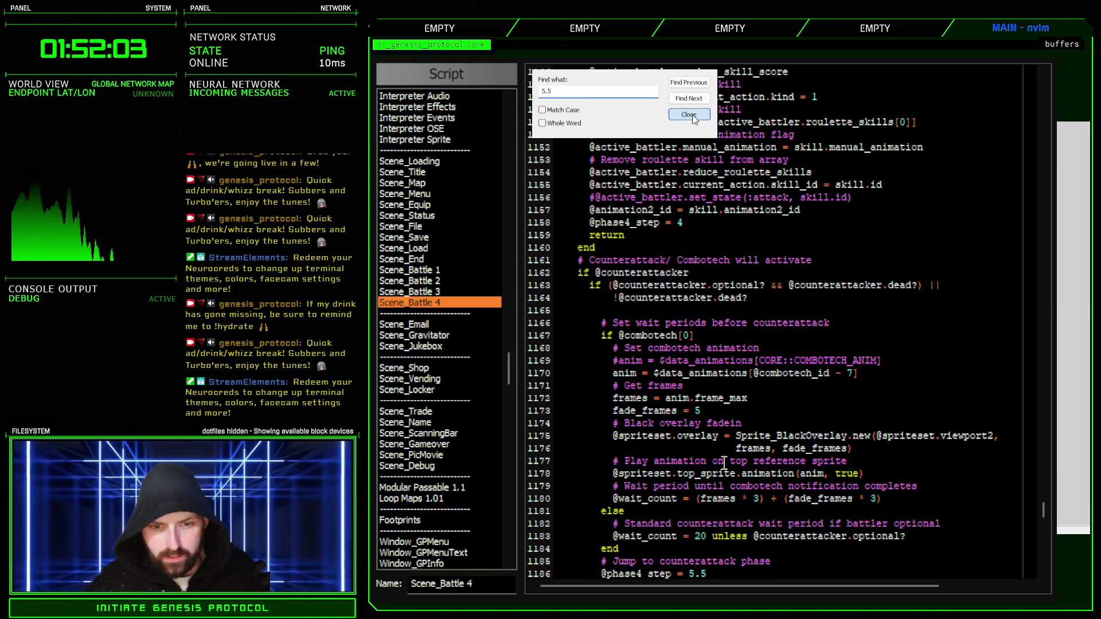
scroll(698, 527, down, 2)
mouse_move(610, 460)
mouse_down()
mouse_move(938, 459)
mouse_move(679, 461)
mouse_move(909, 461)
mouse_up()
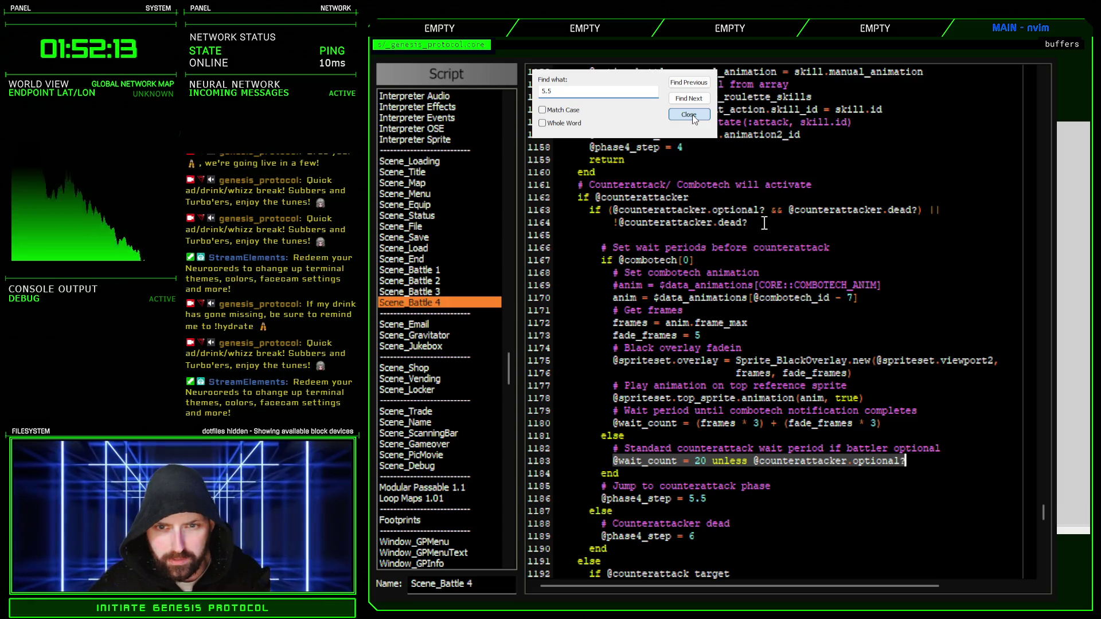
click(764, 222)
key(Delete)
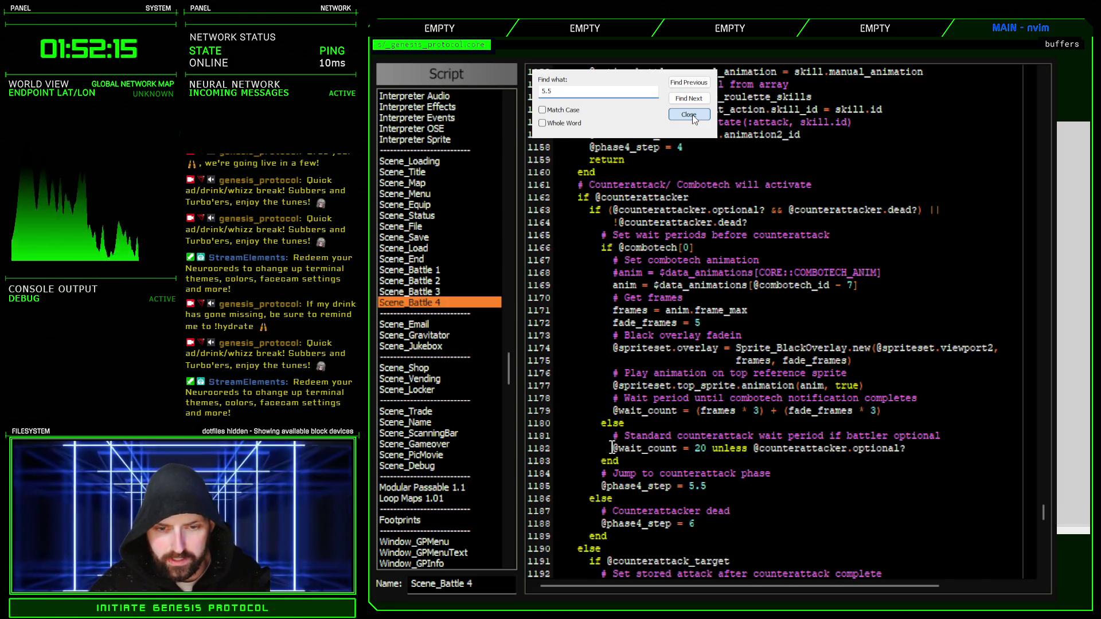
click(614, 447)
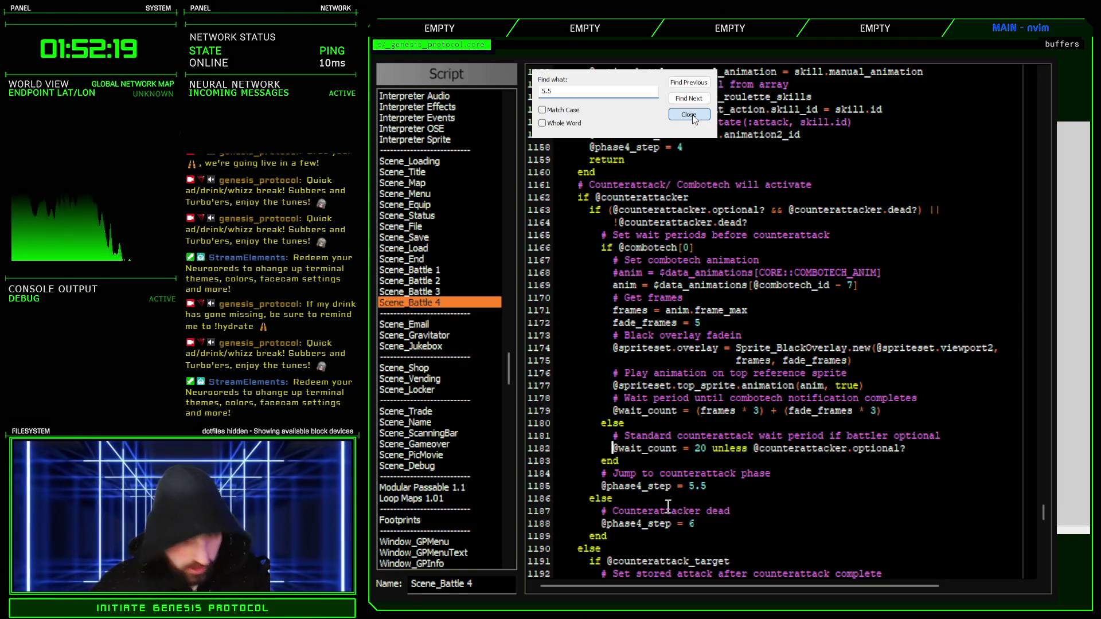
text(#)
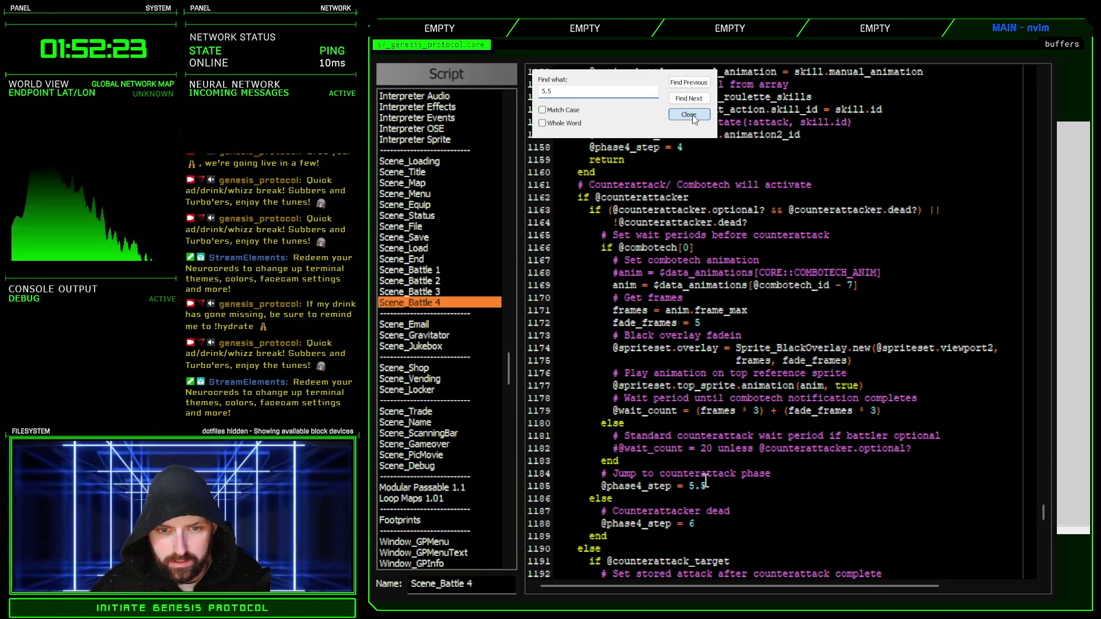
click(601, 424)
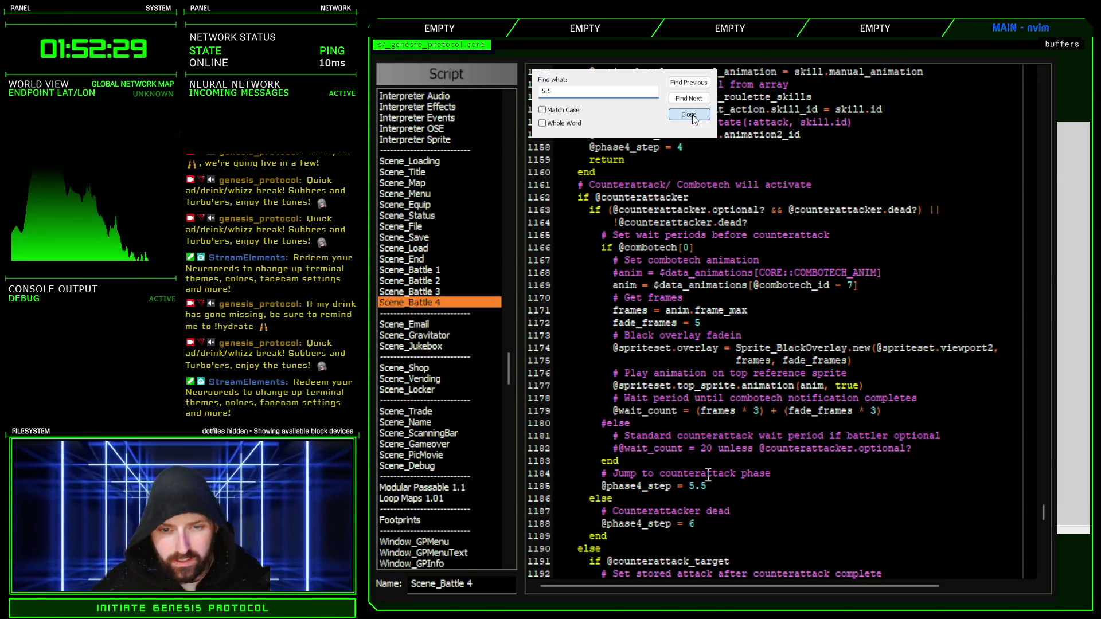
key(F12)
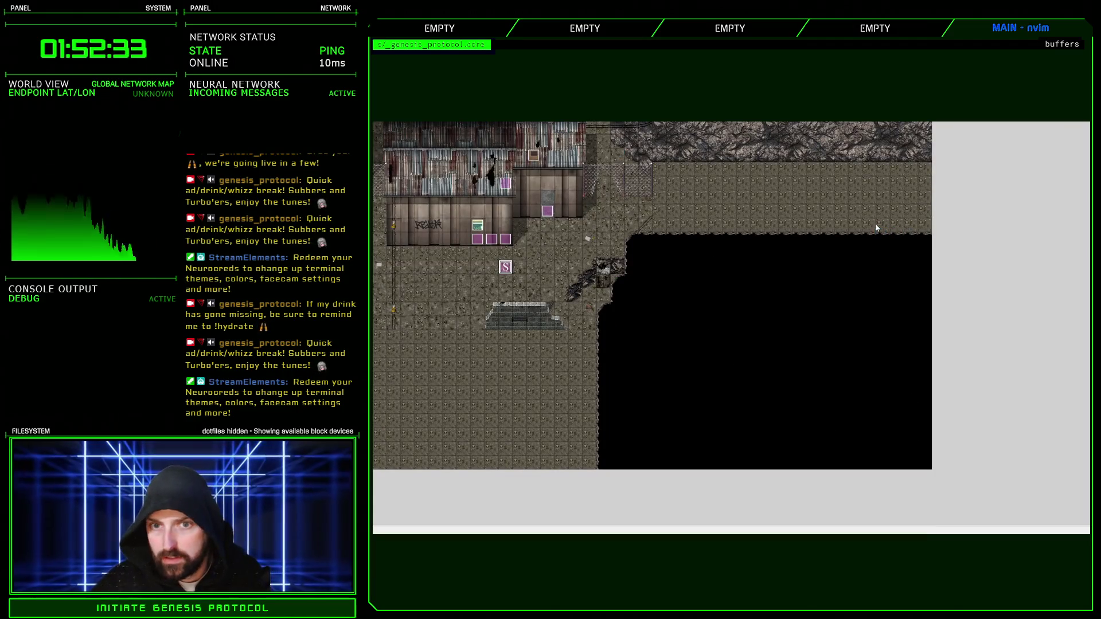
- Battle-test the CORE Trainee, Glitch Slap the Flammable Tank, then run from the battle
key(F9)
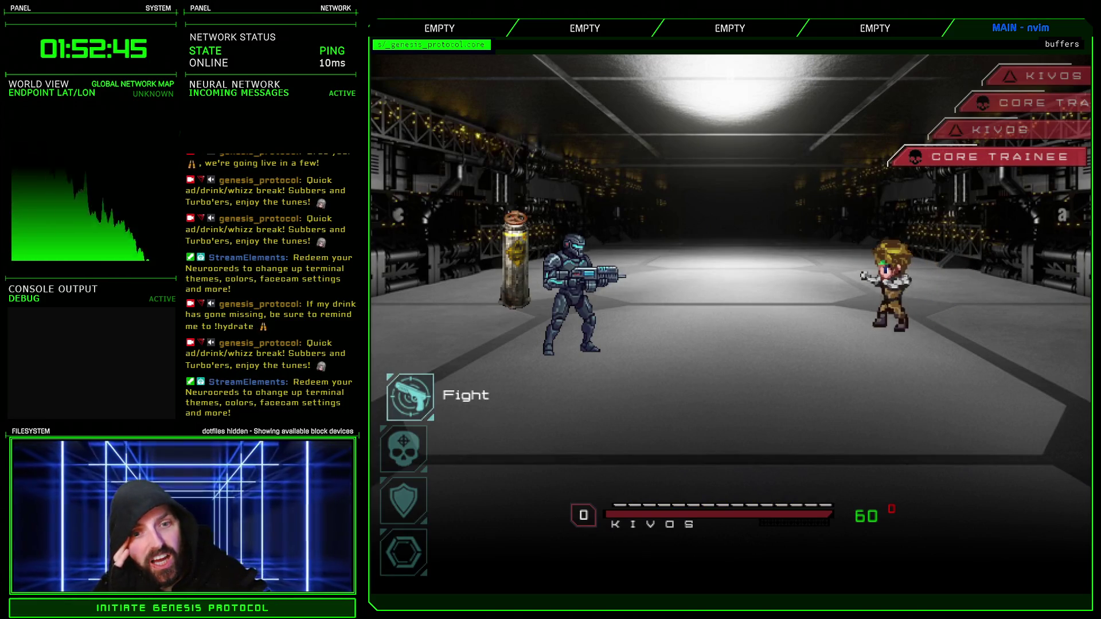
key(Return)
key(Down)
key(Return)
key(Return)
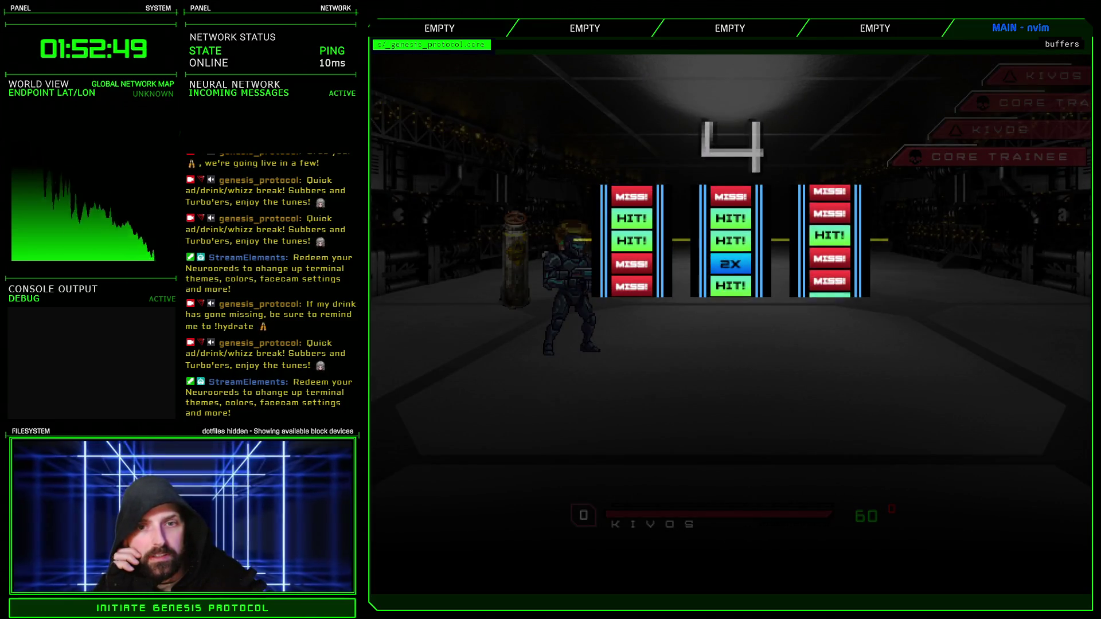
key(Return)
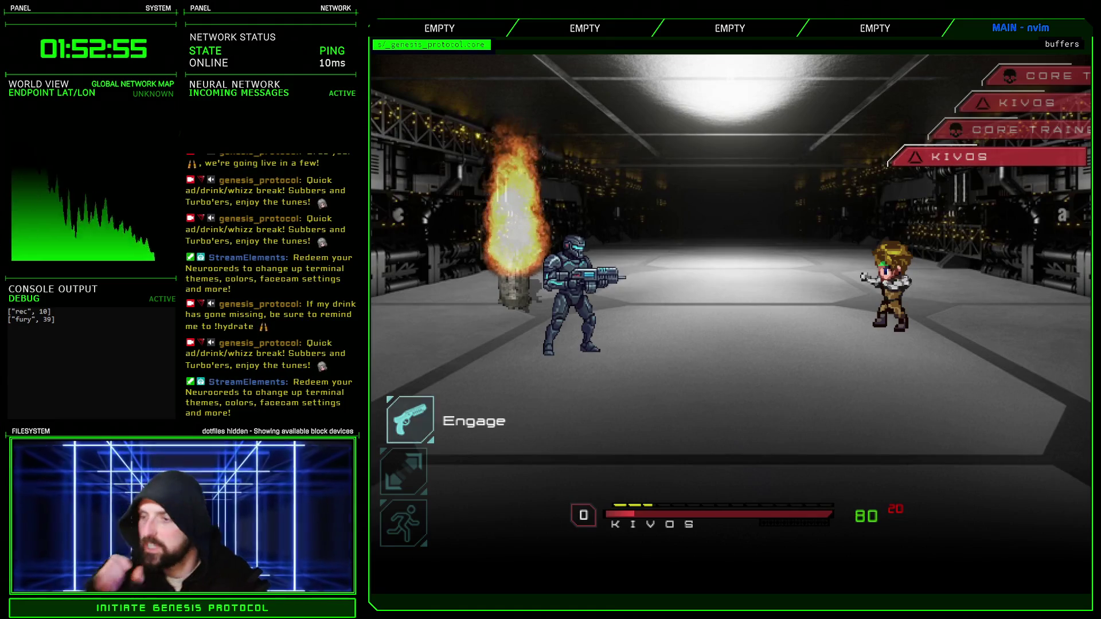
key(Down)
key(Down)
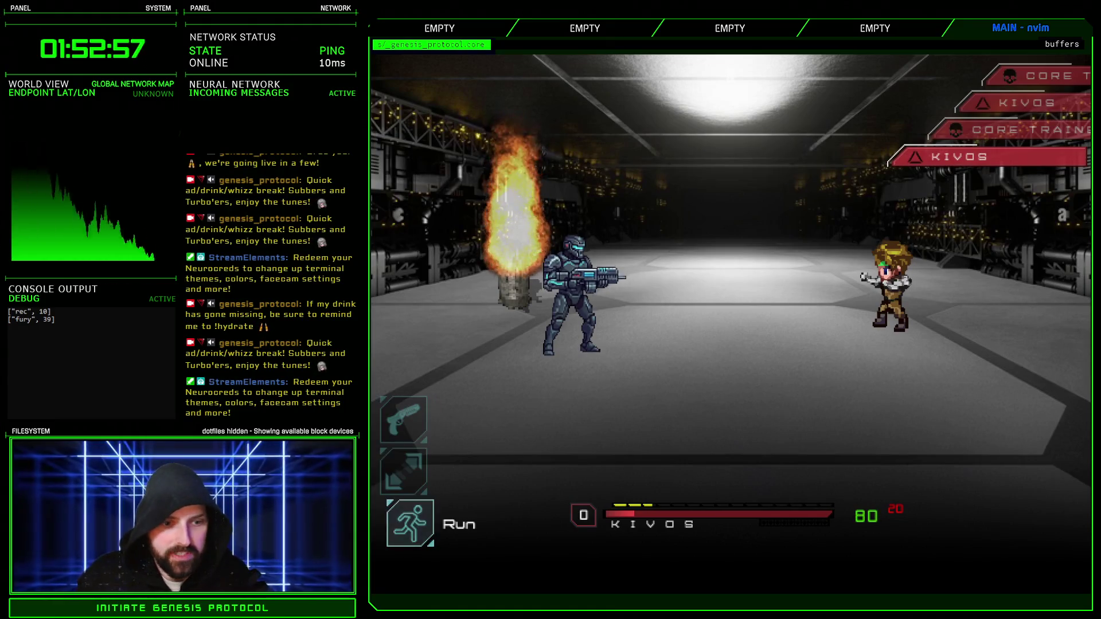
key(Return)
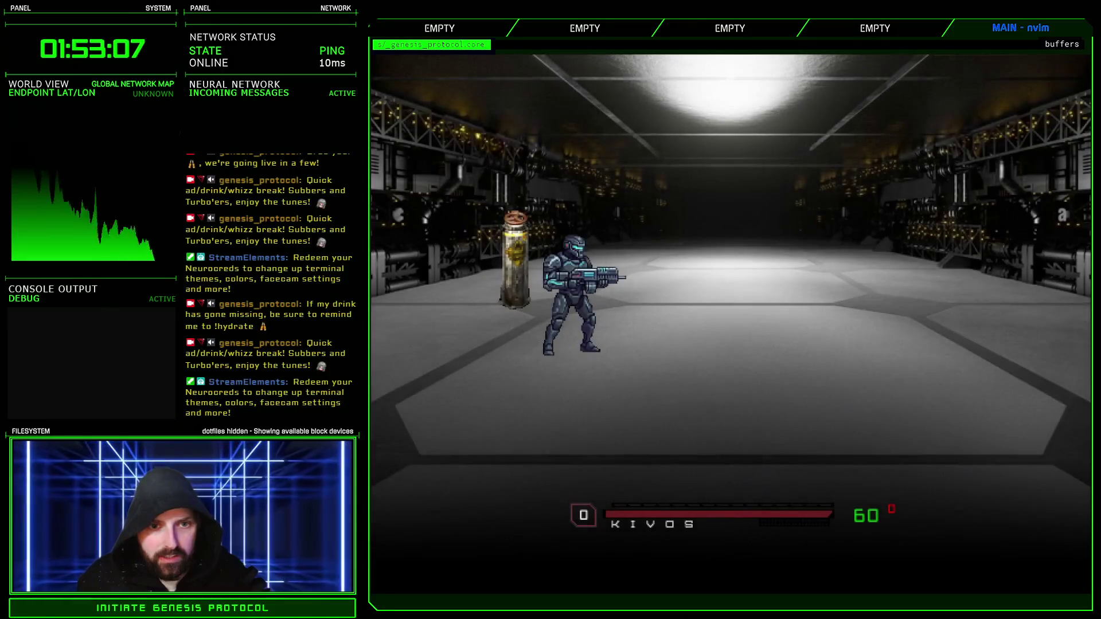
- In a second battle test, Glitch Slap the Flammable Tank again, then close the test window
key(Return)
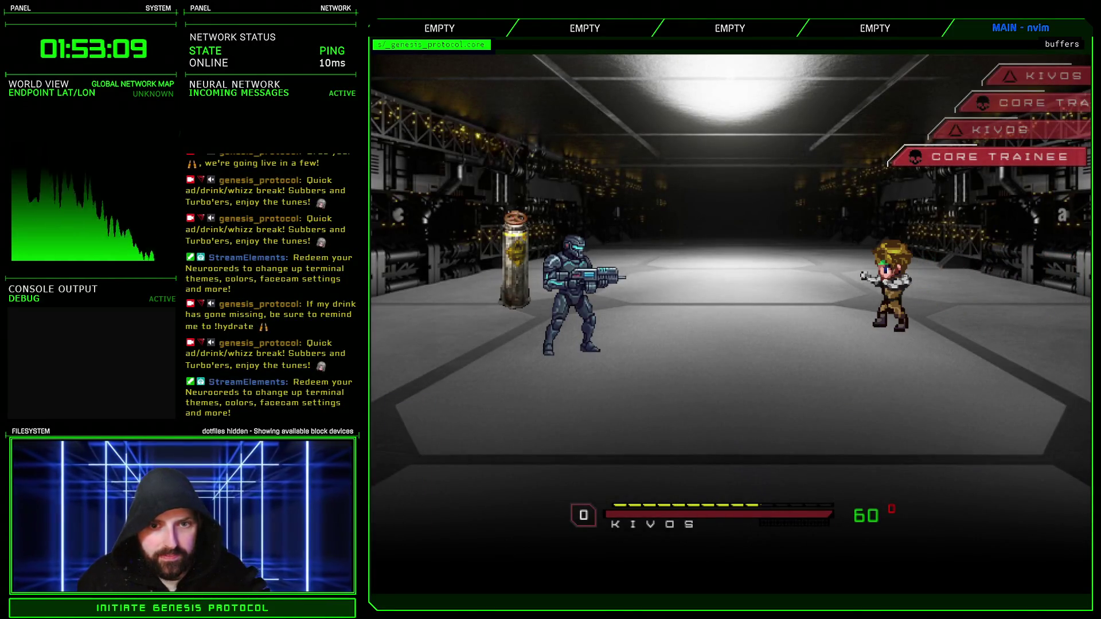
key(Return)
key(Up)
key(Return)
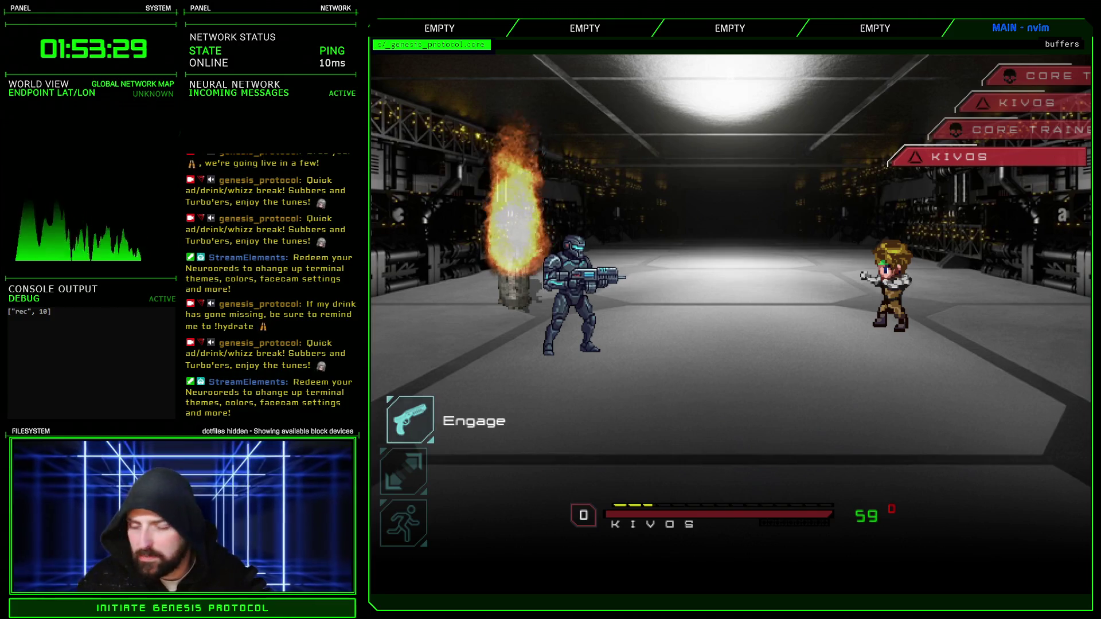
key(Return)
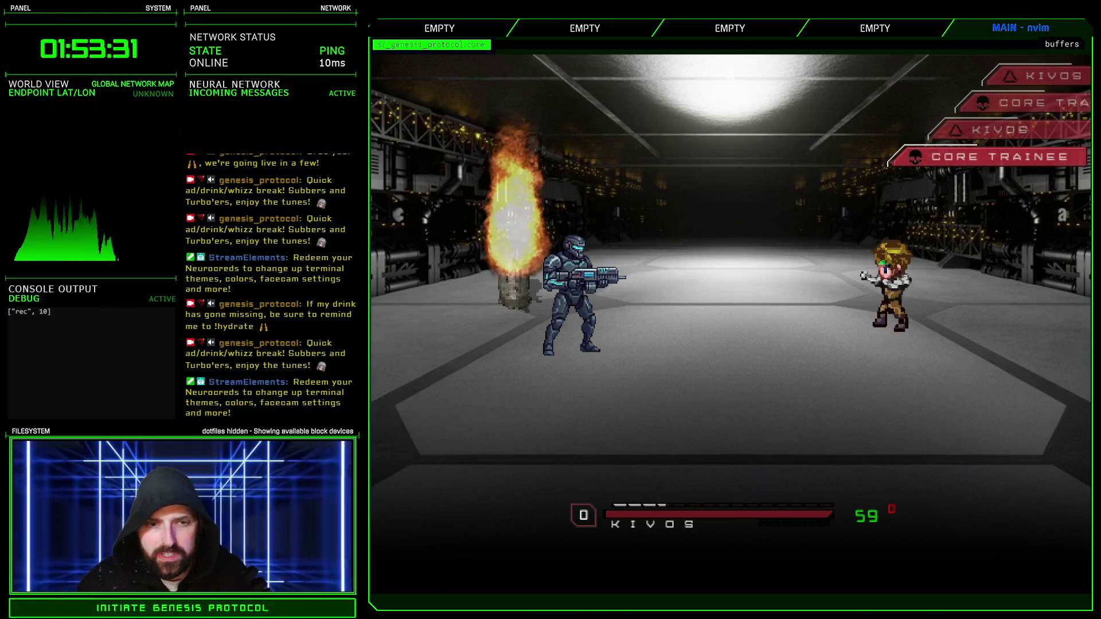
key(Down)
key(Down)
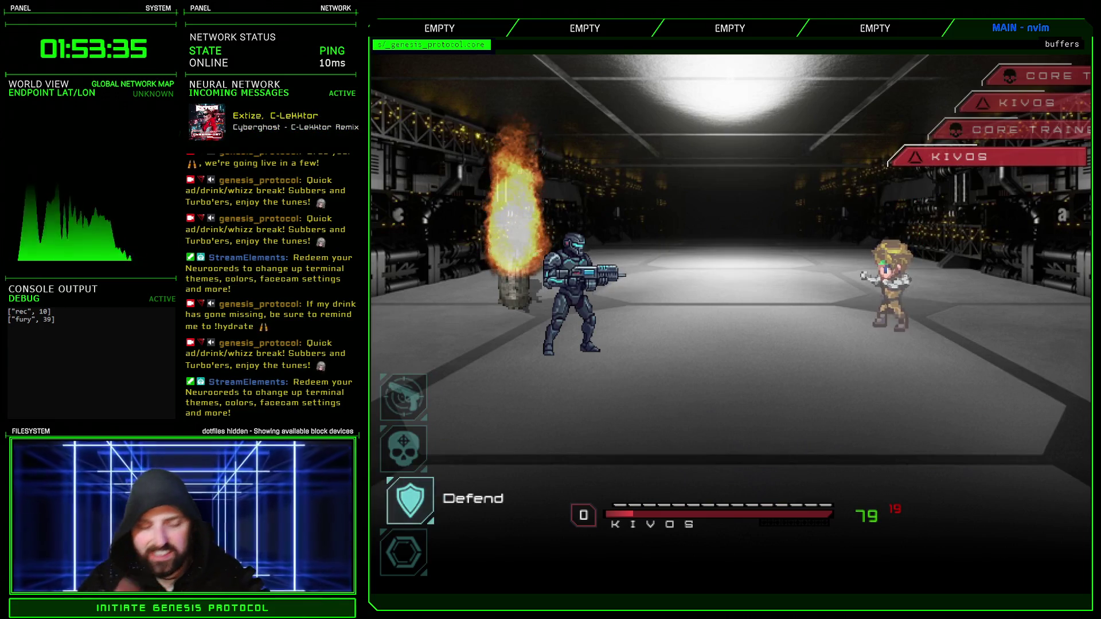
click(1078, 57)
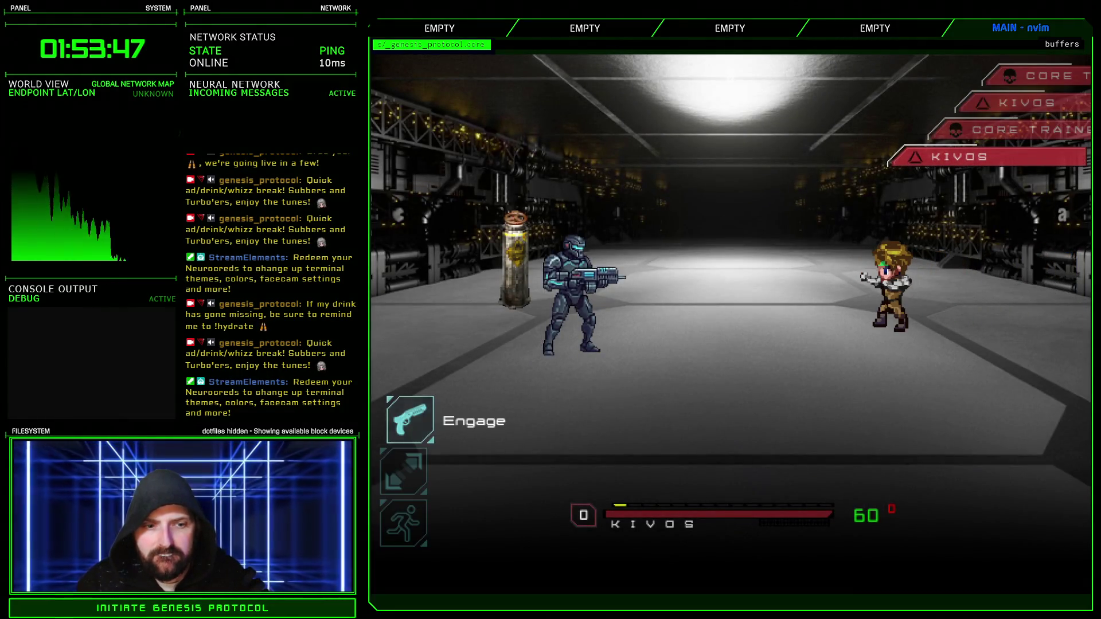
- Glitch Slap the Flammable Tank, stop the reels, then fight the CORE Trainee until the test ends
key(Return)
key(Return)
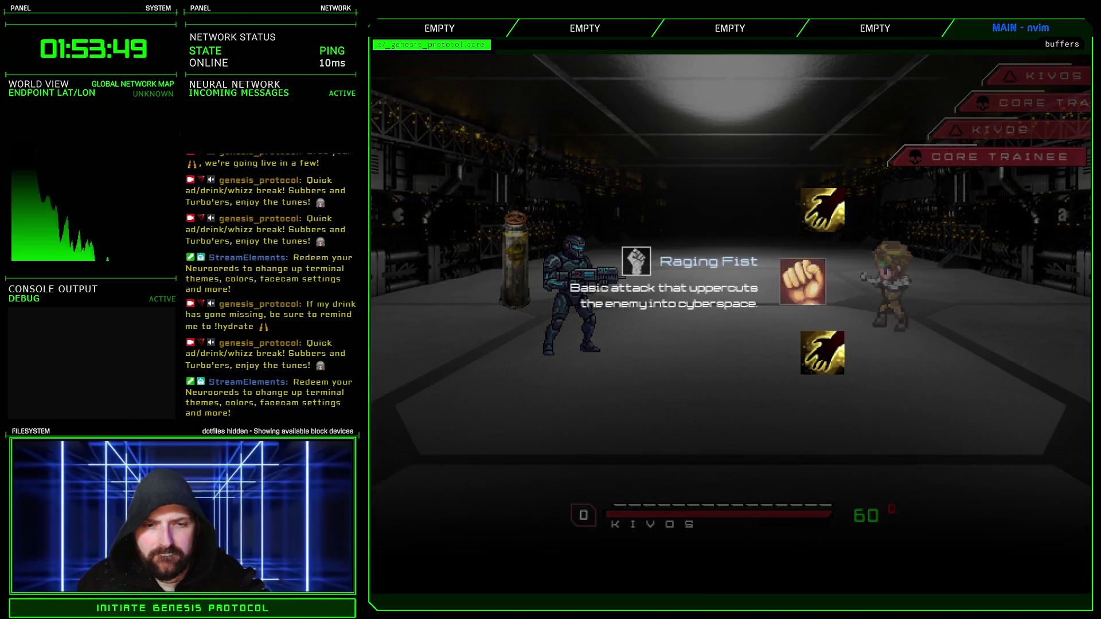
key(Down)
key(Return)
key(Return)
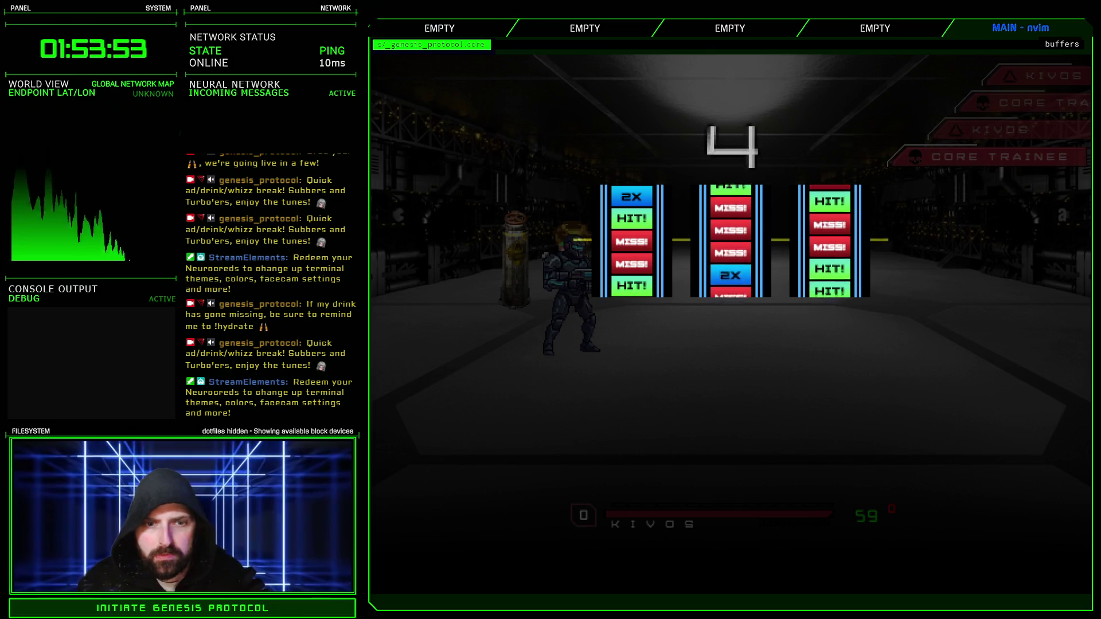
key(Return)
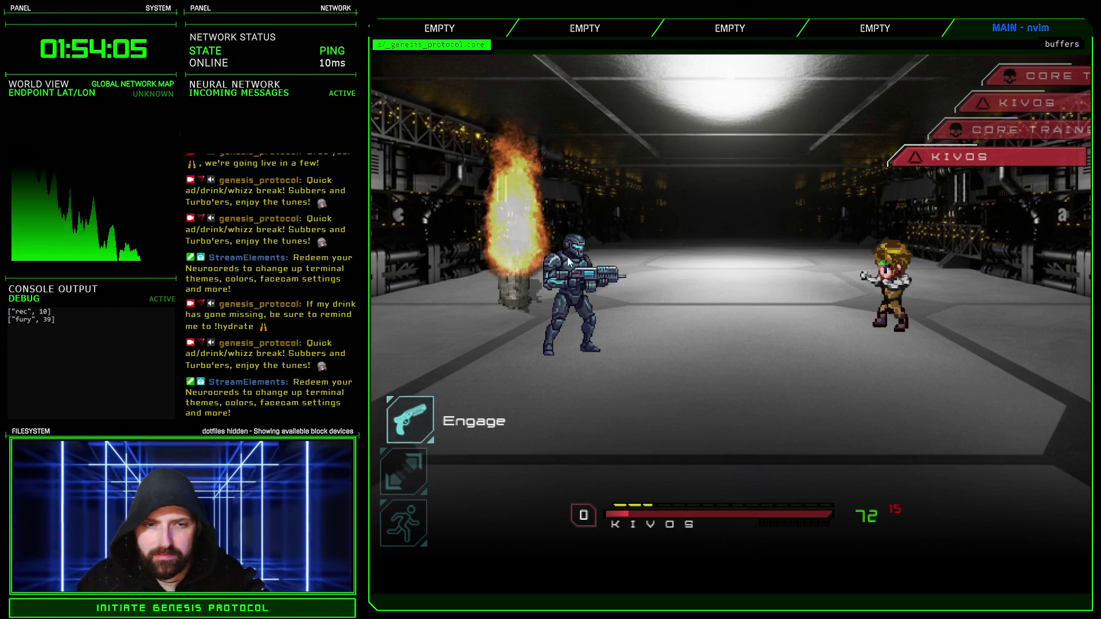
key(Return)
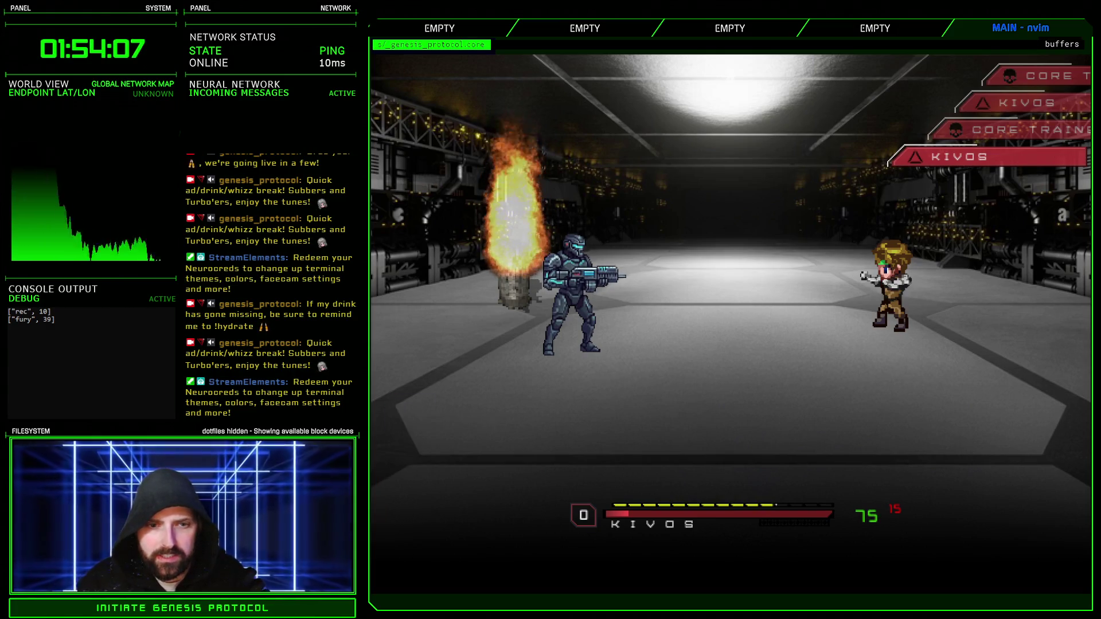
key(Return)
key(Return)
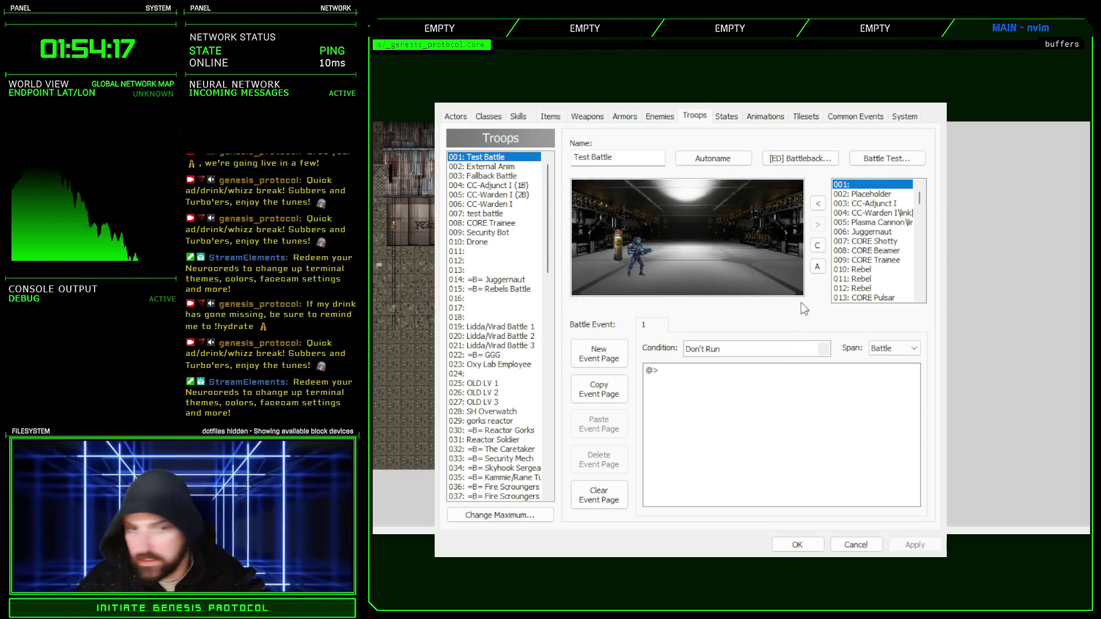
- Launch a new battle test and Glitch Slap the Flammable Tank, stopping the reels for an overkill
key(super+1)
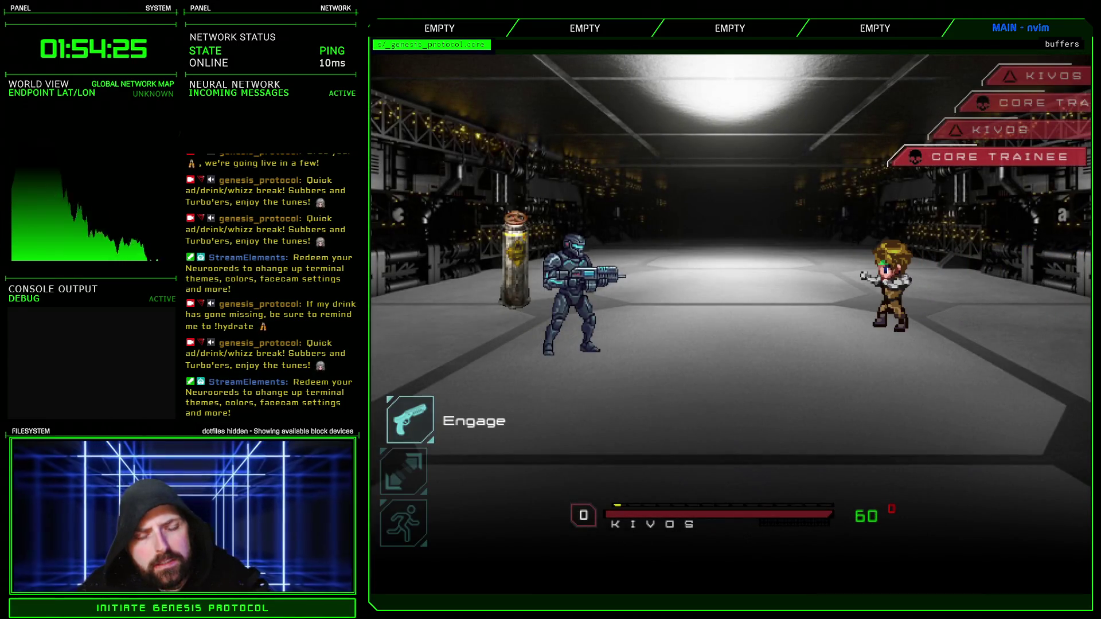
key(Return)
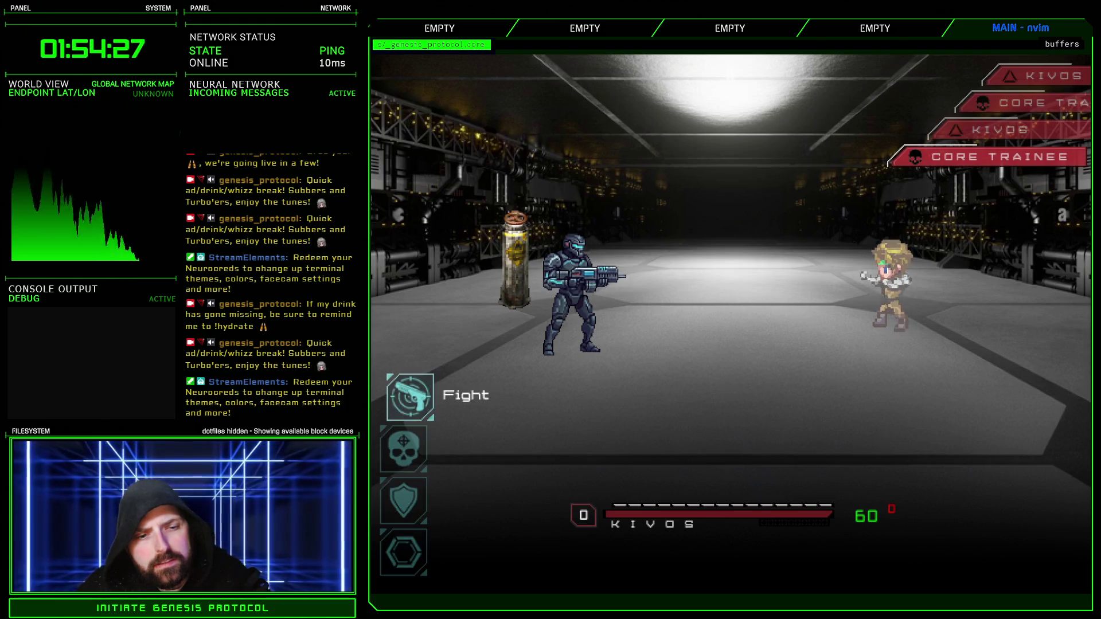
key(Return)
key(Down)
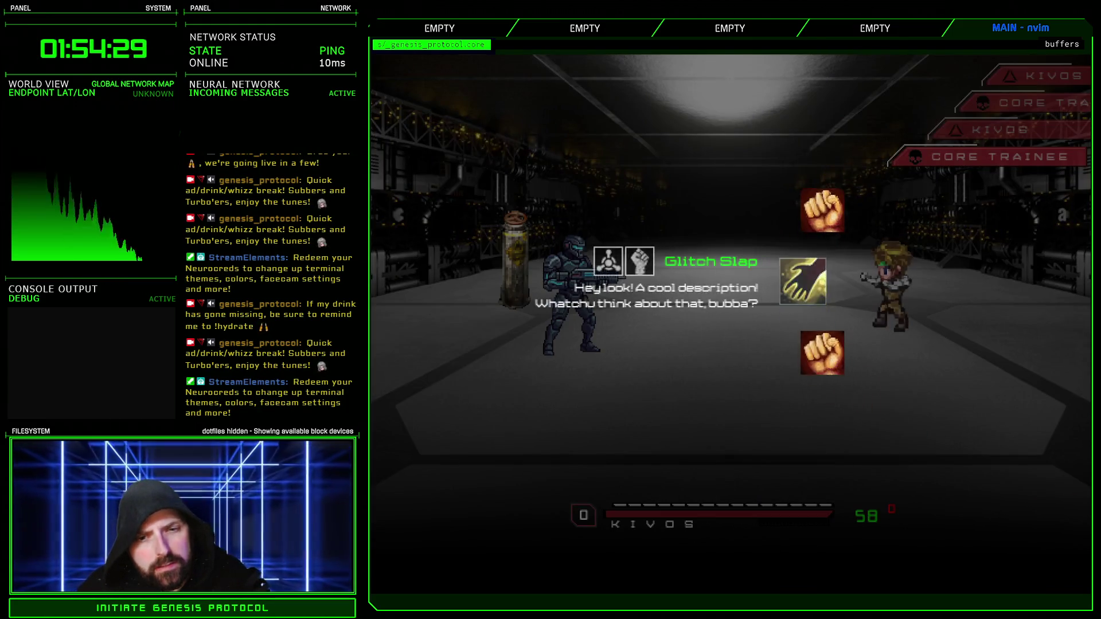
key(Return)
key(Return)
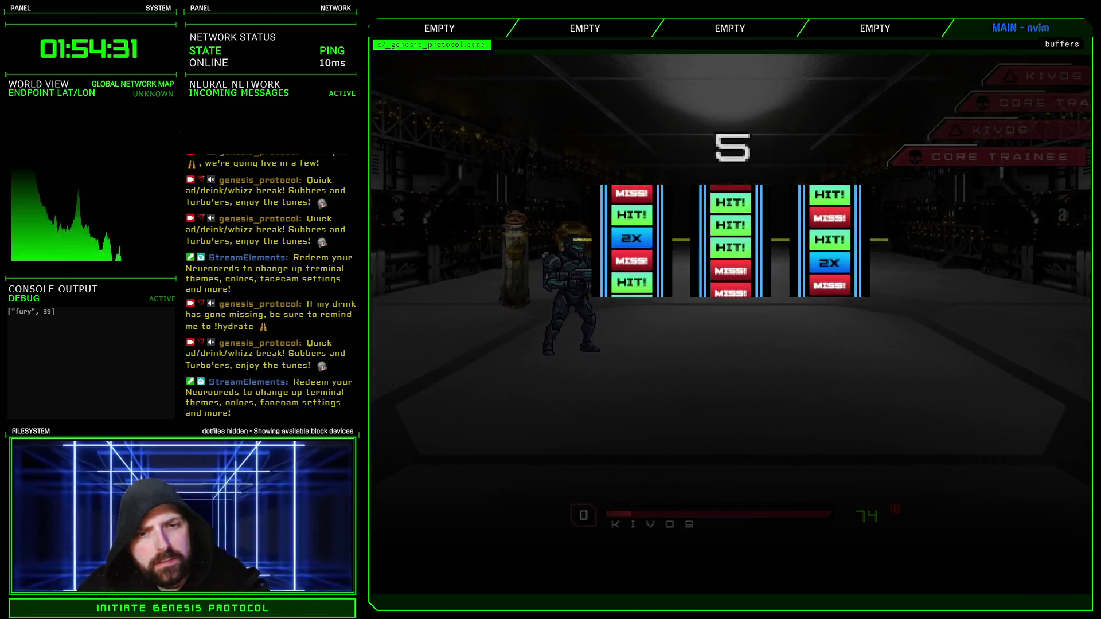
key(Return)
key(Return)
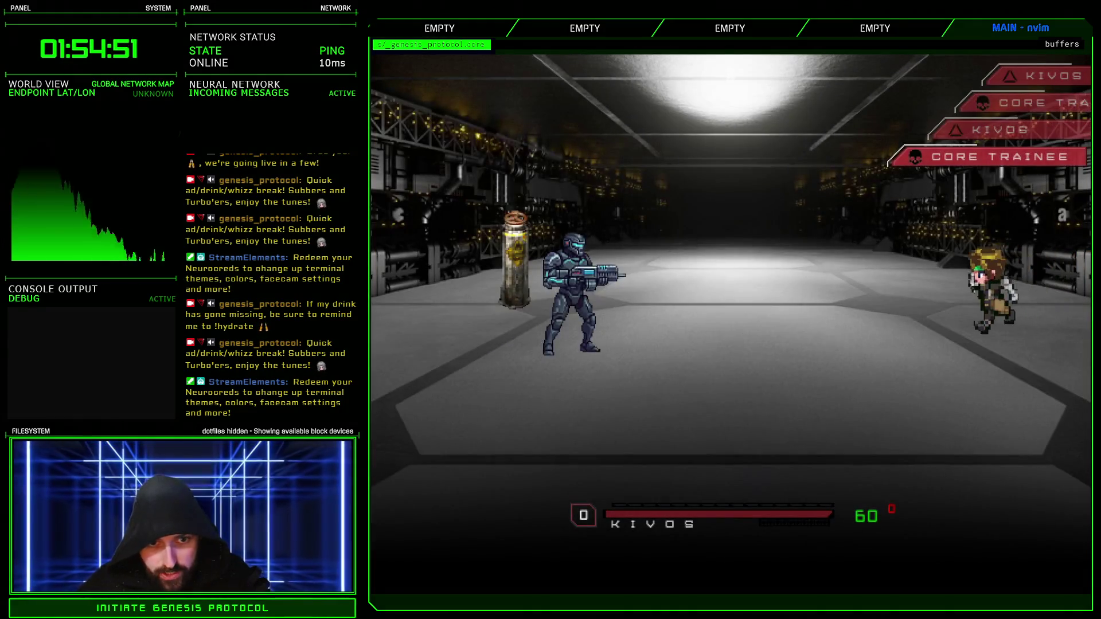
- On the next turn, engage and use another skill on a target
key(Return)
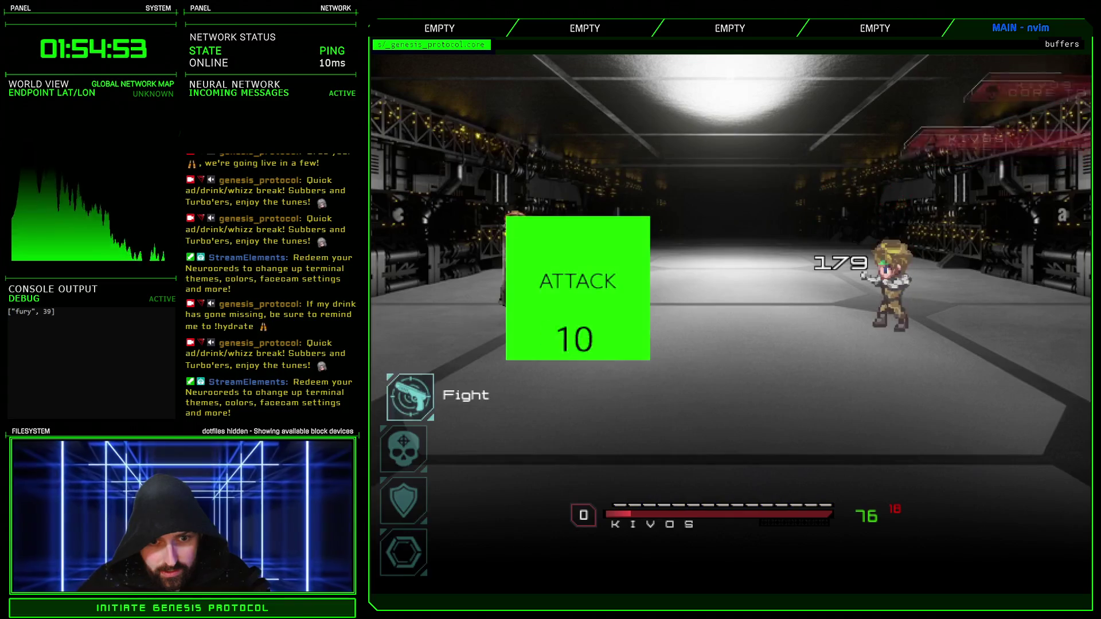
key(Return)
key(Down)
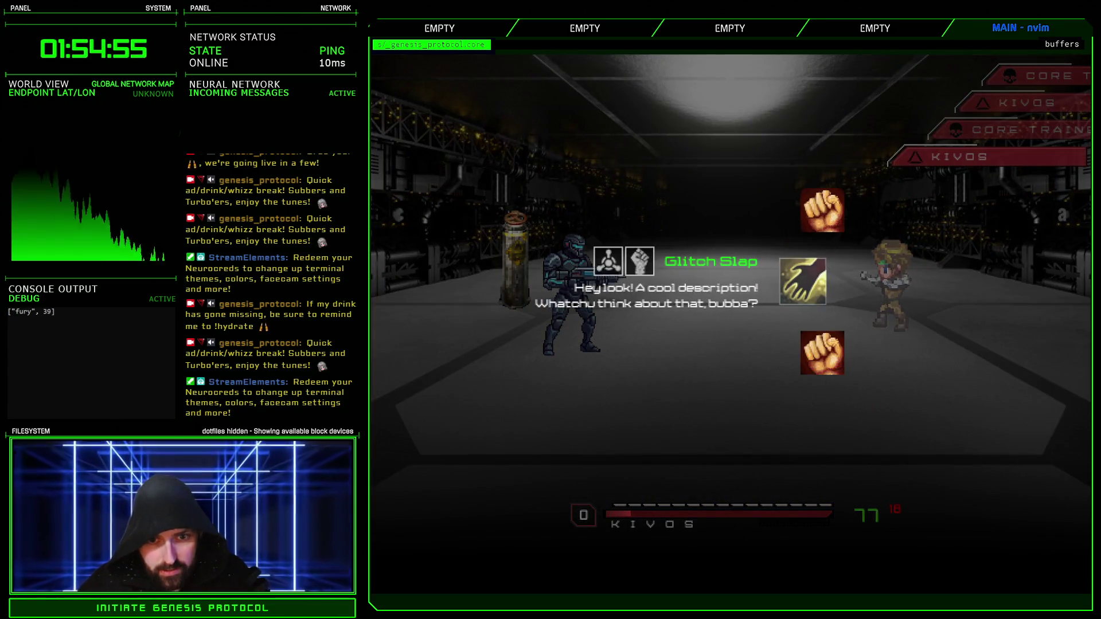
key(Return)
key(Return)
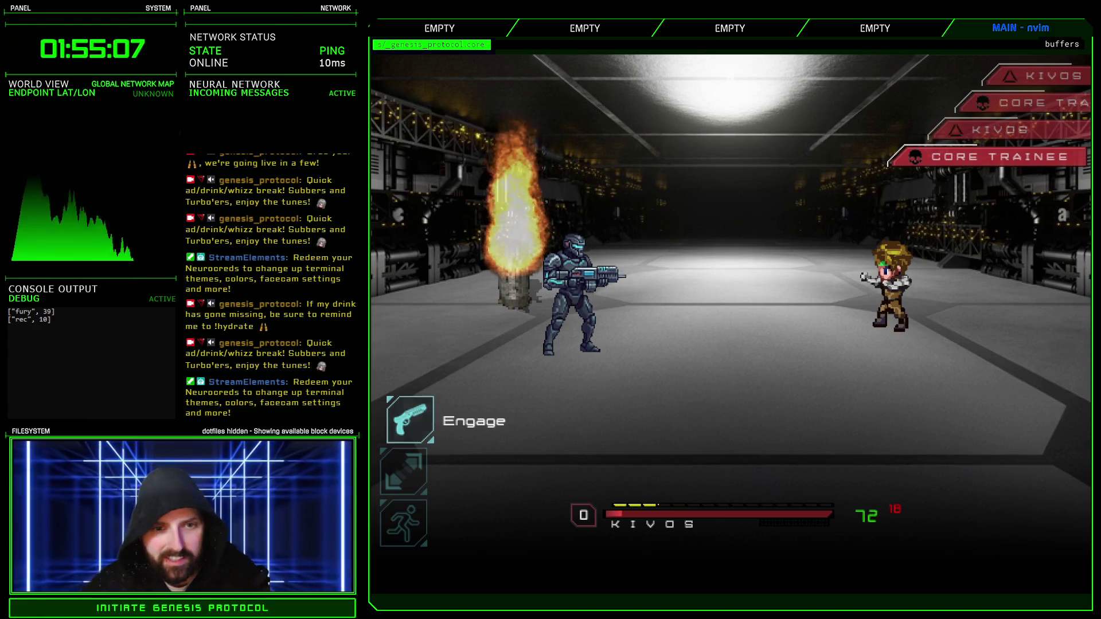
- Flee the first test battle, then start the next fight toward Glitch Slap and flee again
key(Up)
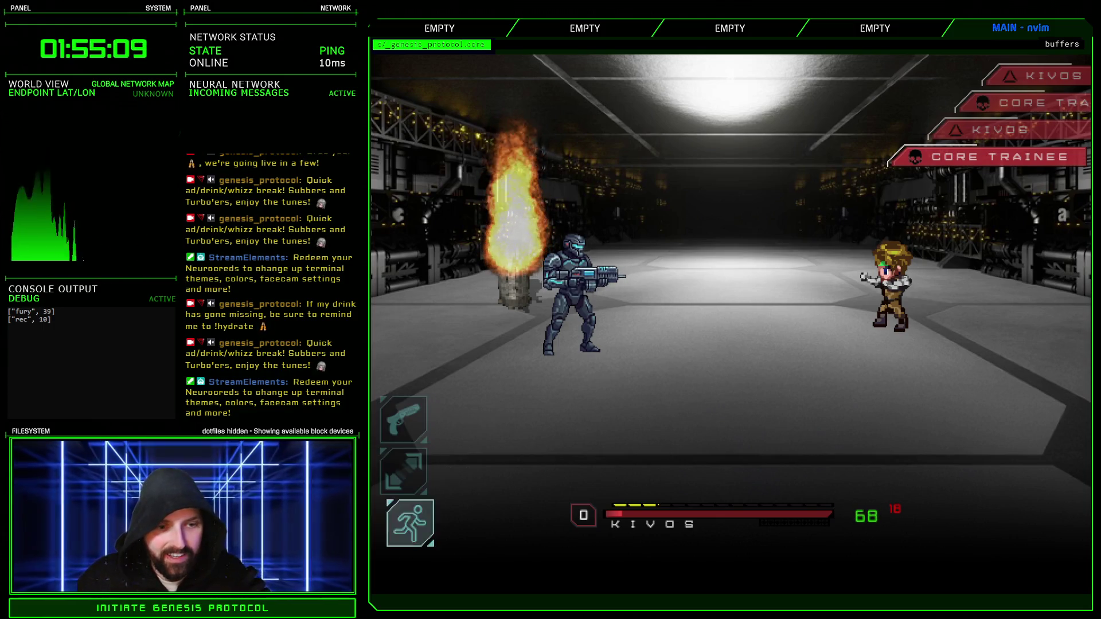
key(Return)
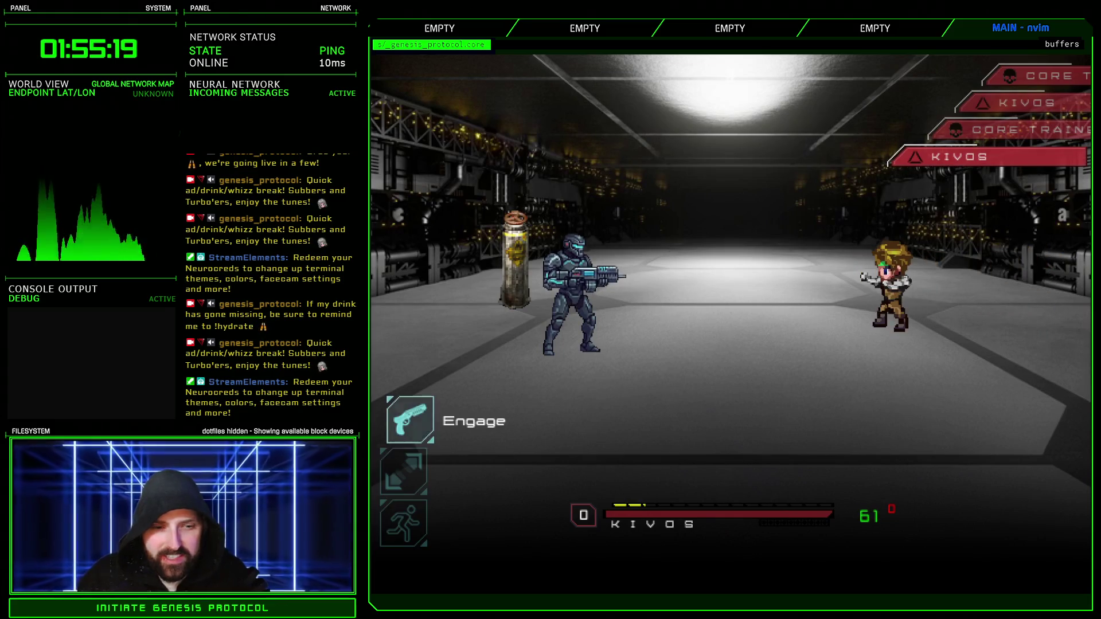
key(Return)
key(Return)
key(Down)
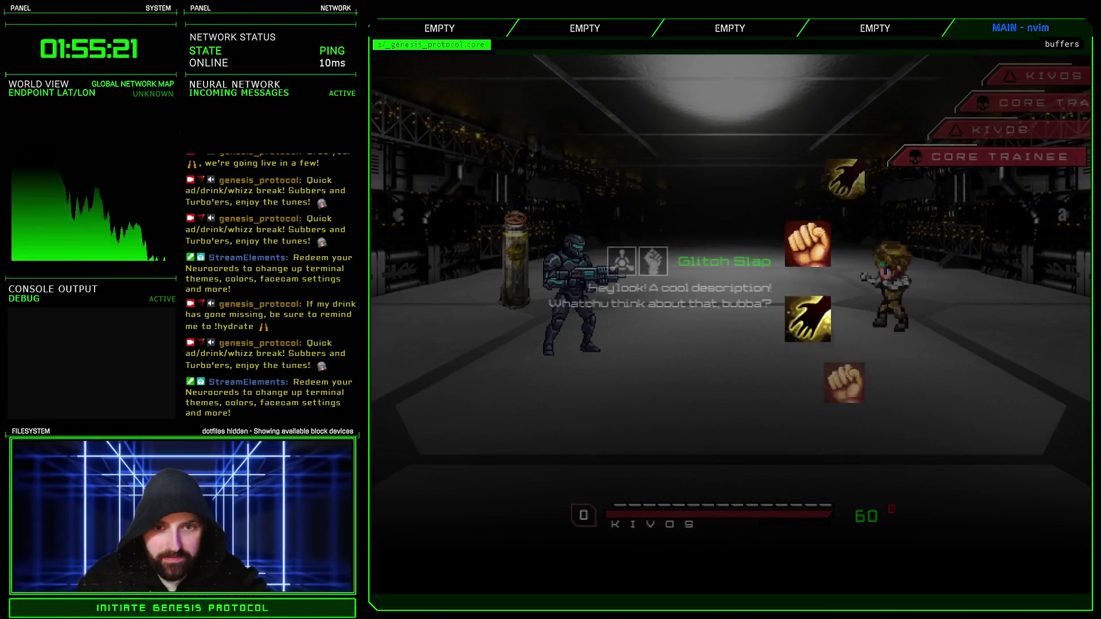
key(Return)
key(Return)
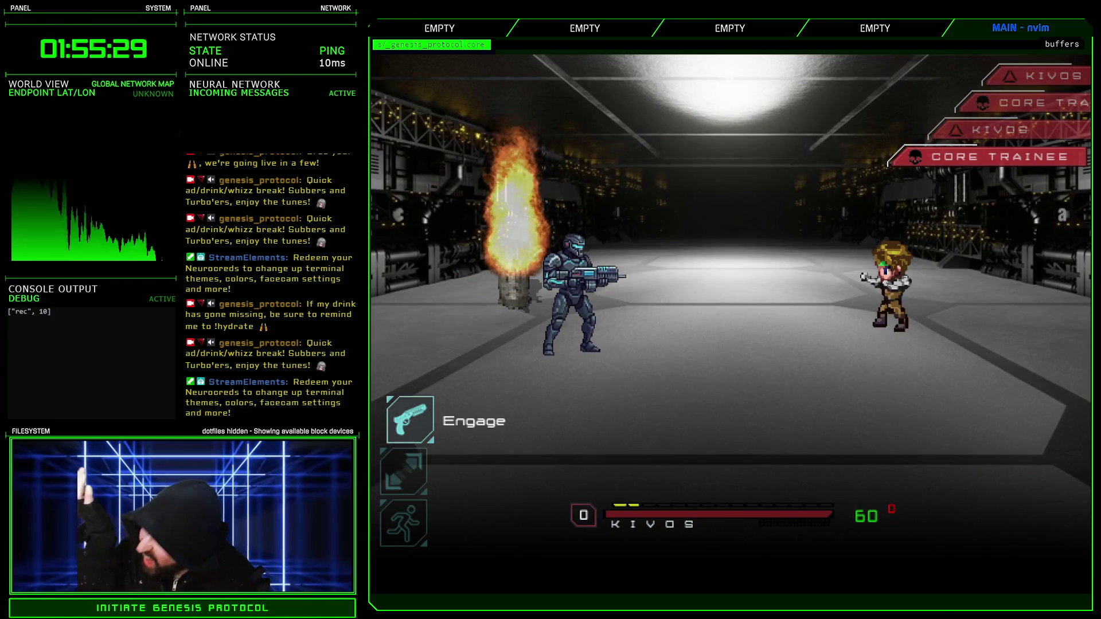
key(Up)
key(Return)
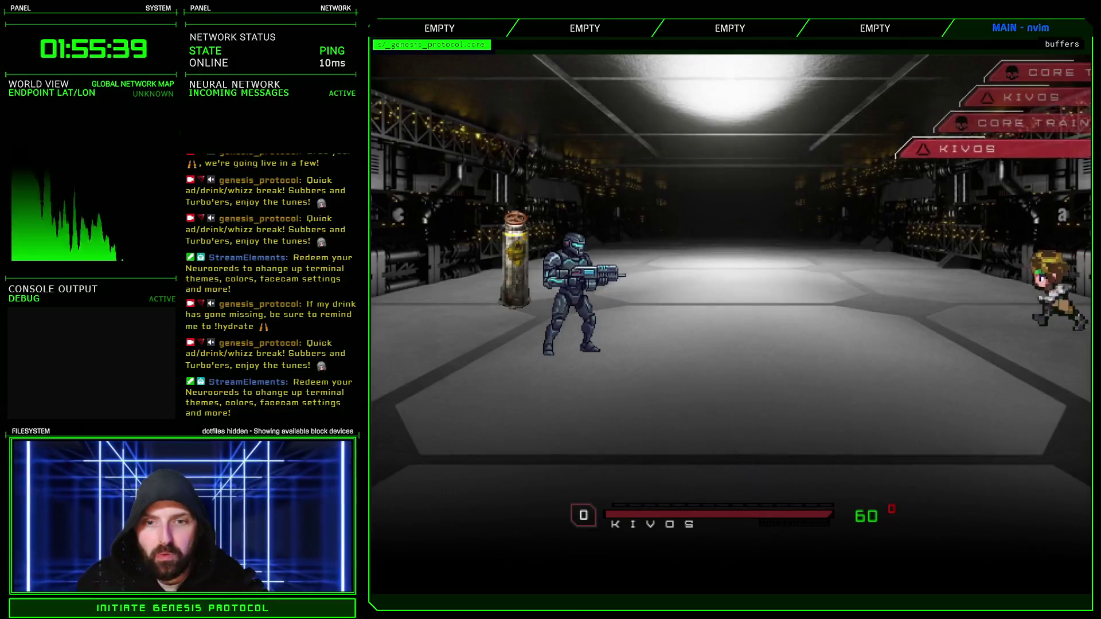
- Land Glitch Slap on a target by stopping the reels, then Run to flee the battle
key(Return)
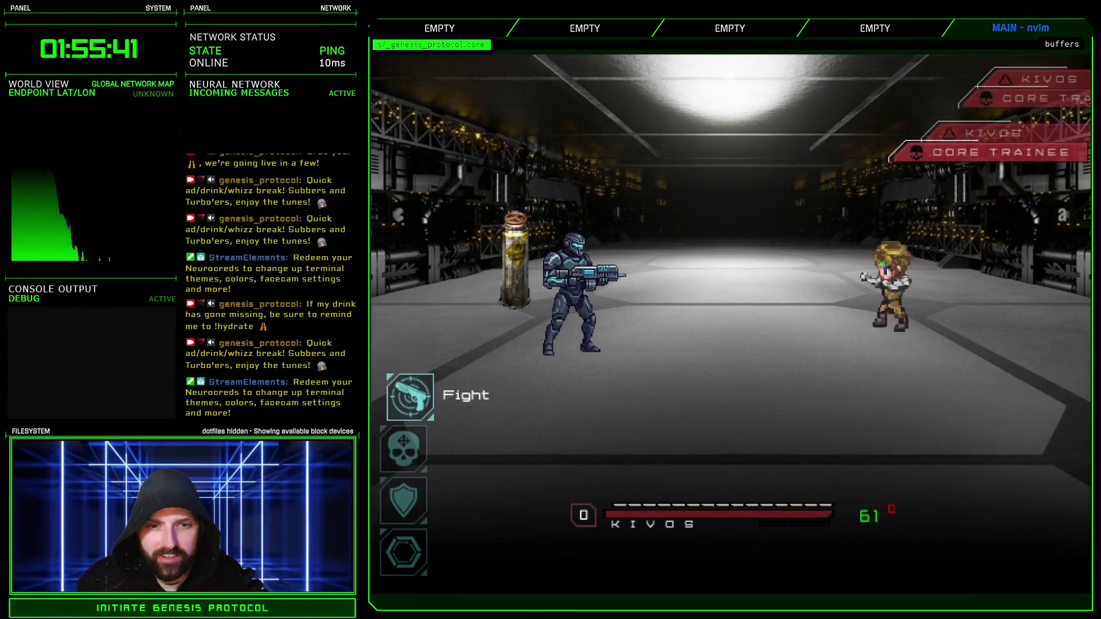
key(Return)
key(Down)
key(Return)
key(Return)
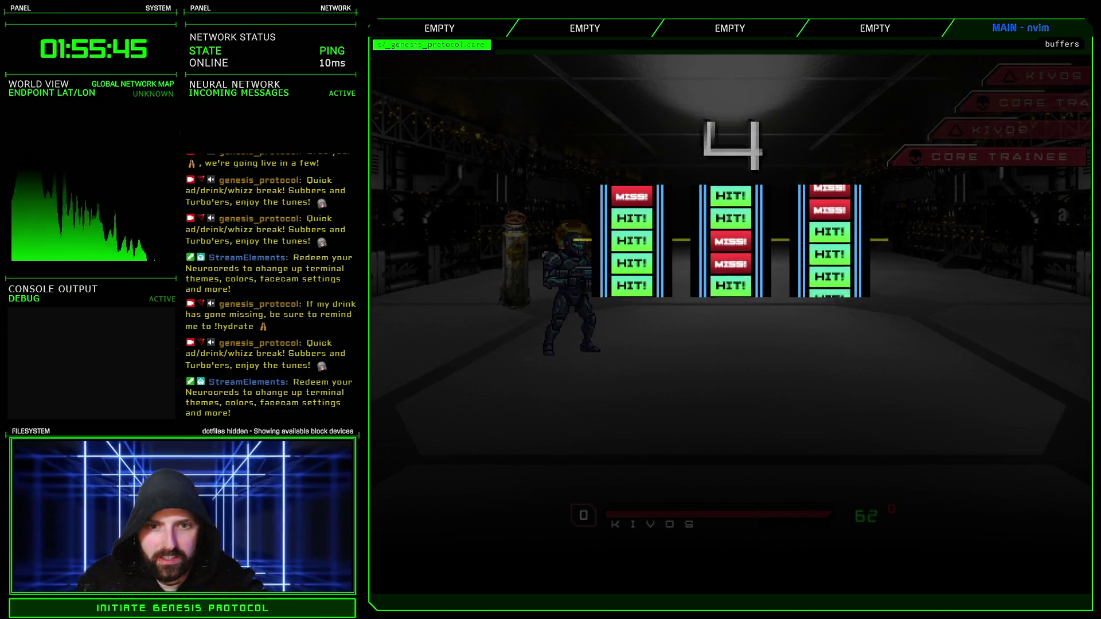
key(Return)
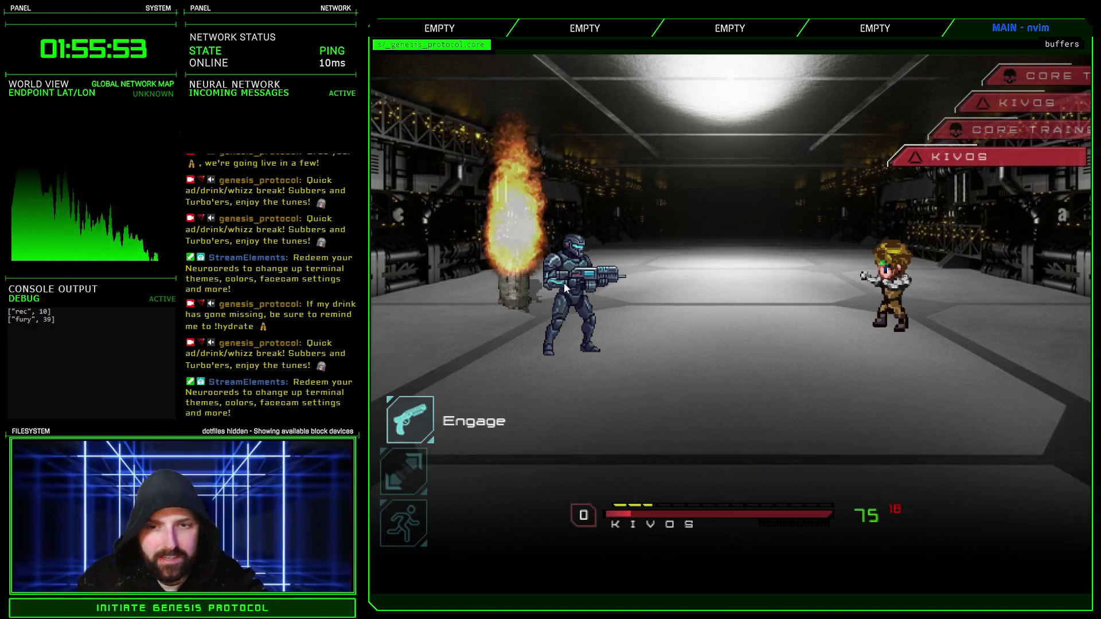
key(Down)
key(Down)
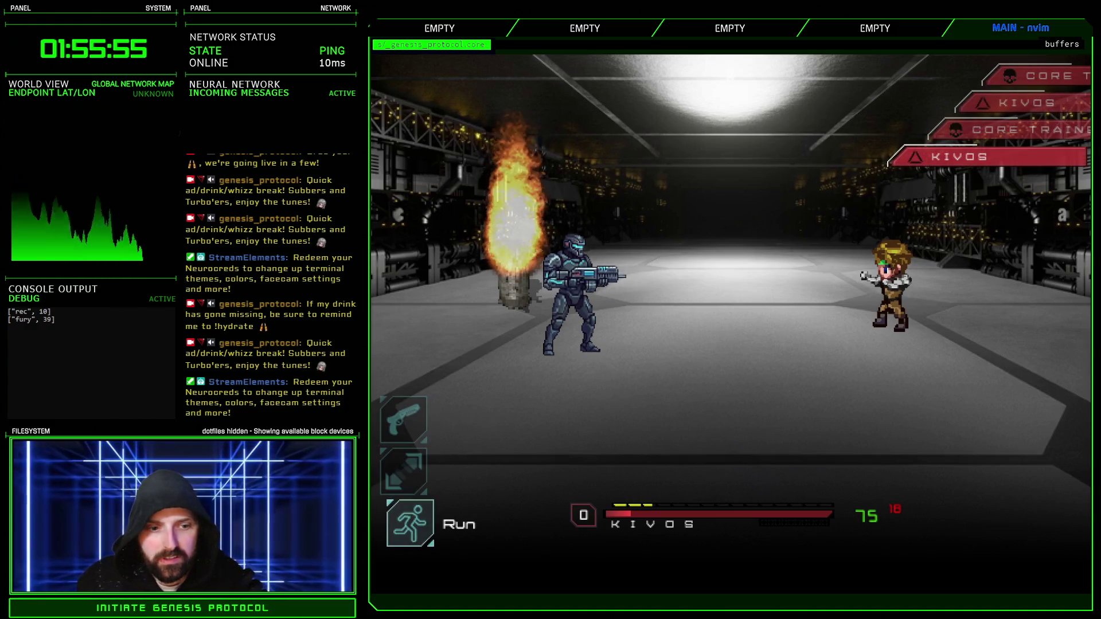
key(Return)
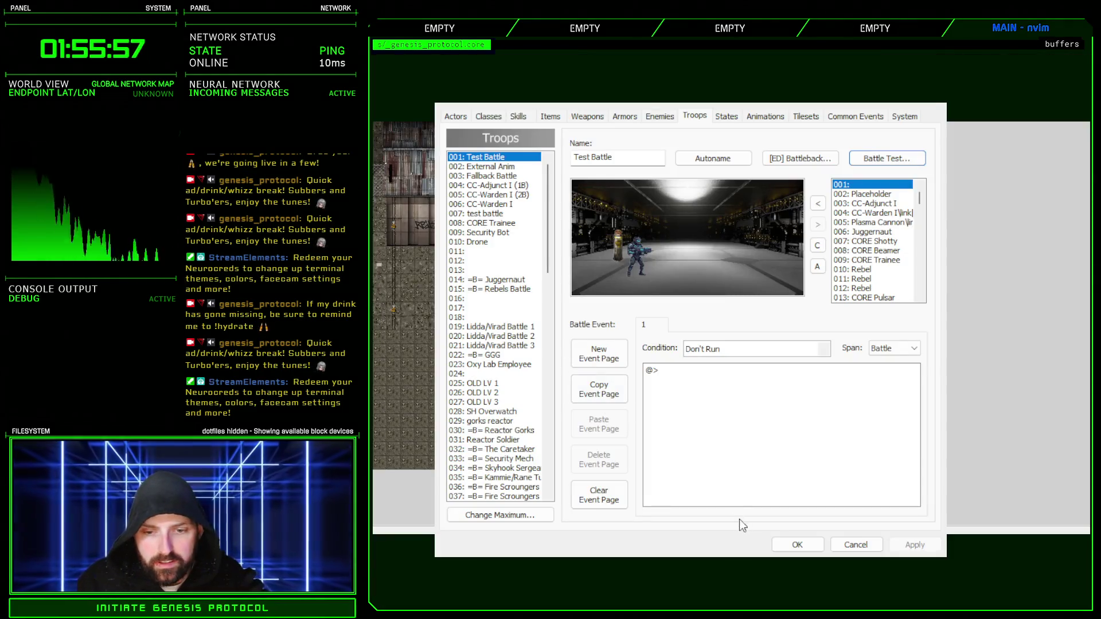
- Close the Database with OK and end the playtest, back at Scene_Battle 4's counterattack code
click(796, 545)
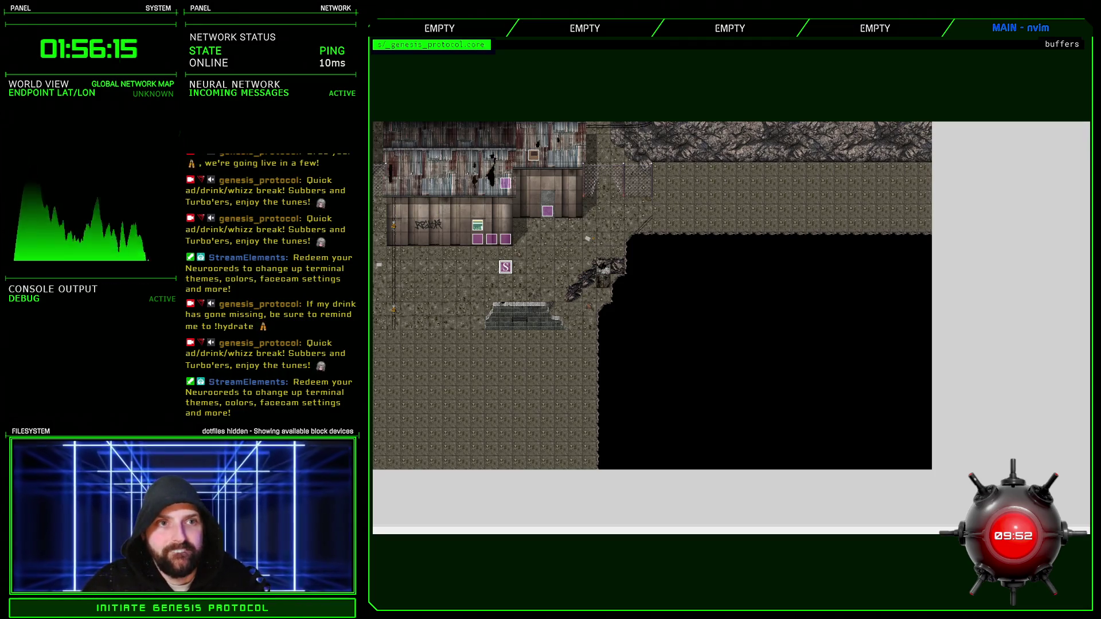
key(alt+F4)
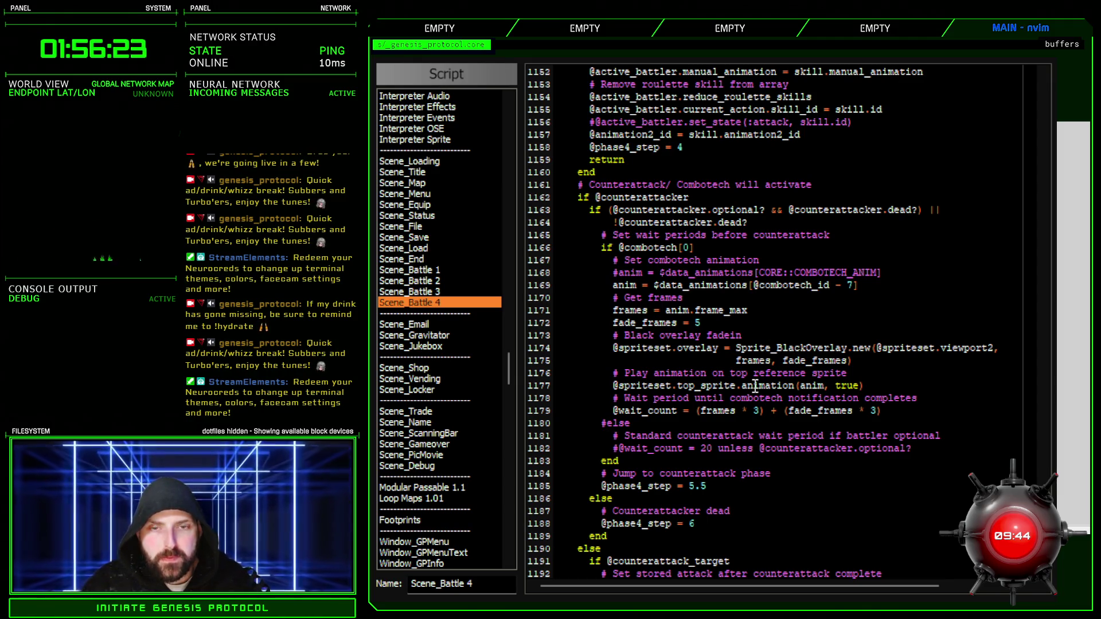
scroll(735, 376, up, 6)
click(803, 223)
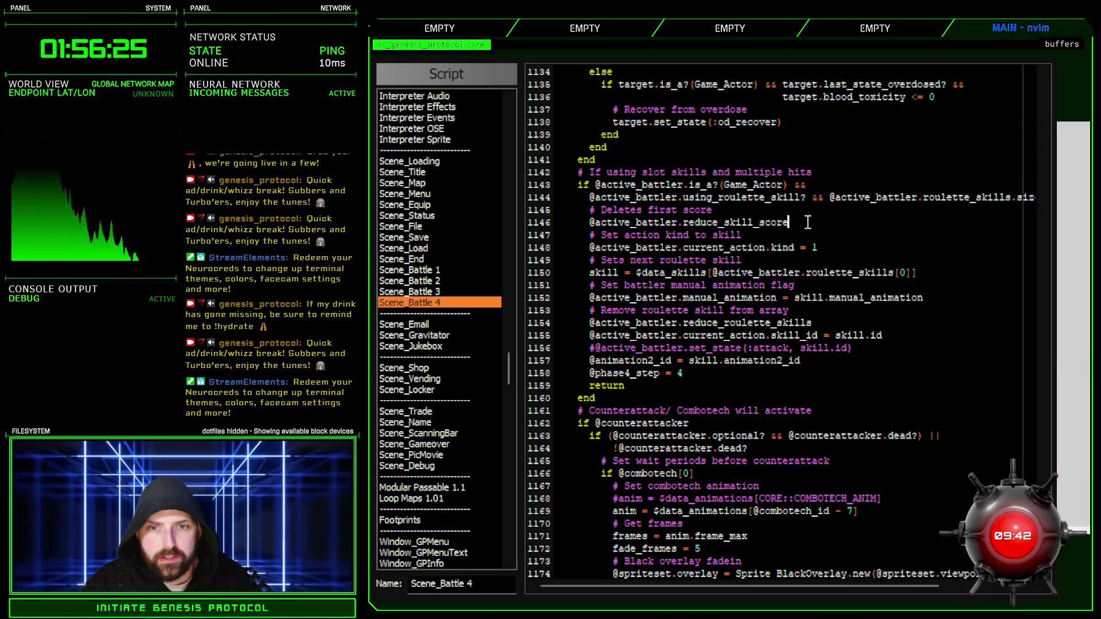
scroll(750, 344, up, 16)
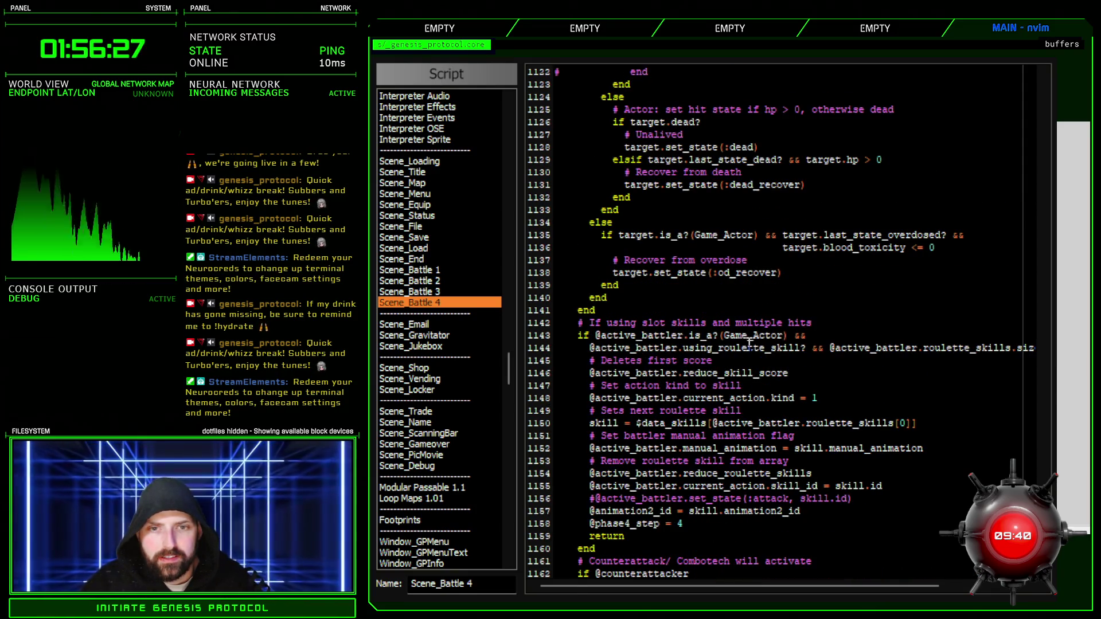
scroll(749, 344, down, 12)
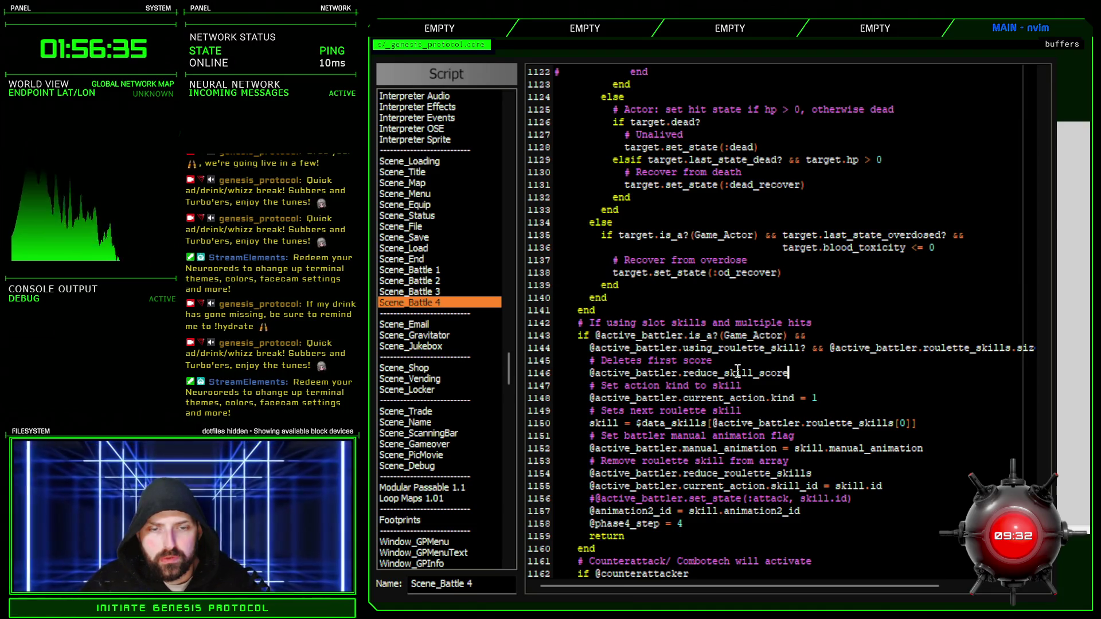
scroll(742, 330, up, 4)
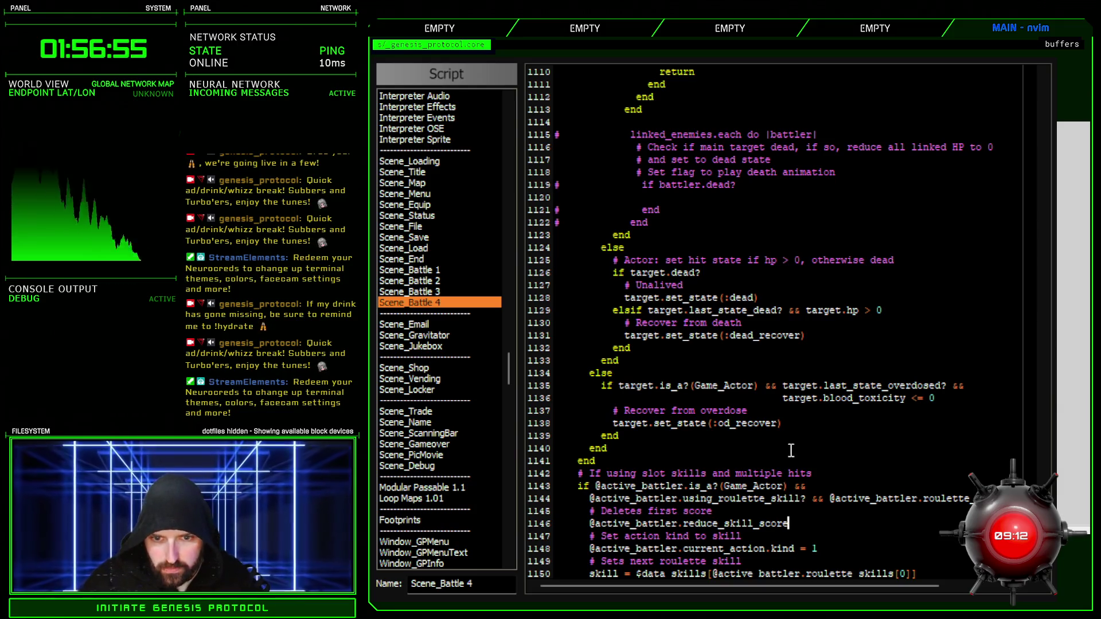
click(782, 473)
scroll(811, 461, up, 4)
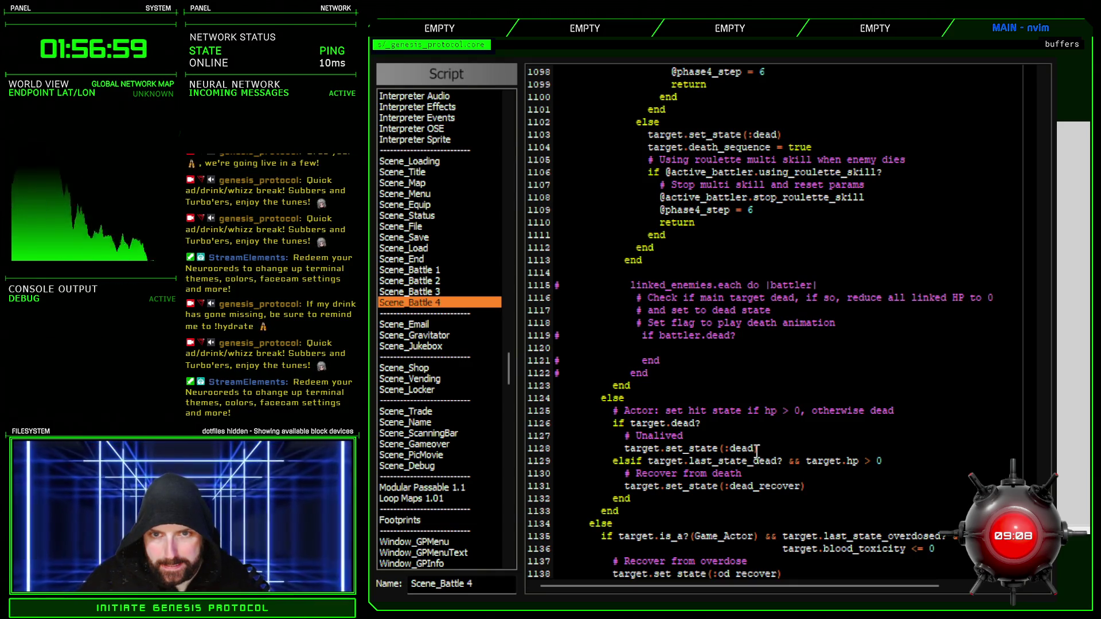
scroll(759, 408, up, 6)
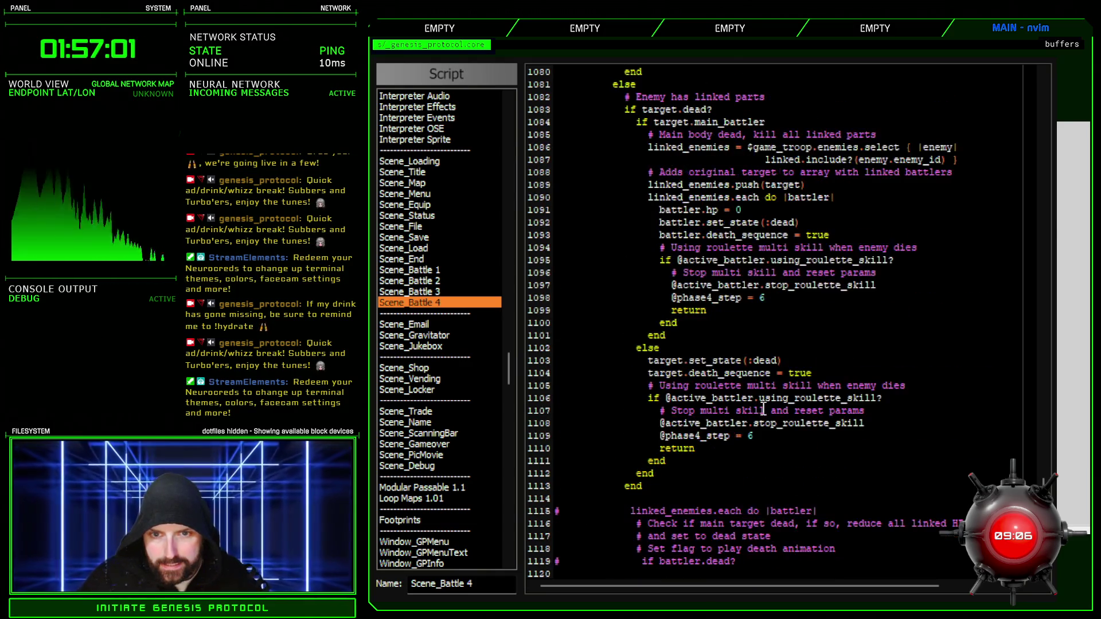
mouse_move(688, 423)
mouse_down()
mouse_move(962, 439)
mouse_move(922, 425)
mouse_up()
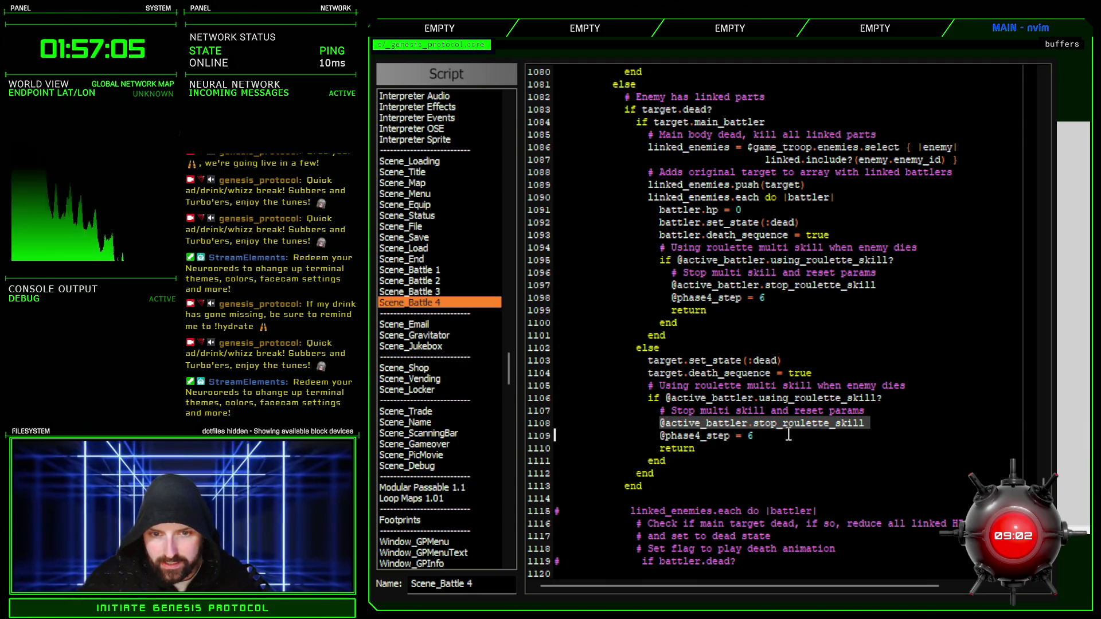
scroll(659, 457, down, 12)
scroll(712, 463, down, 8)
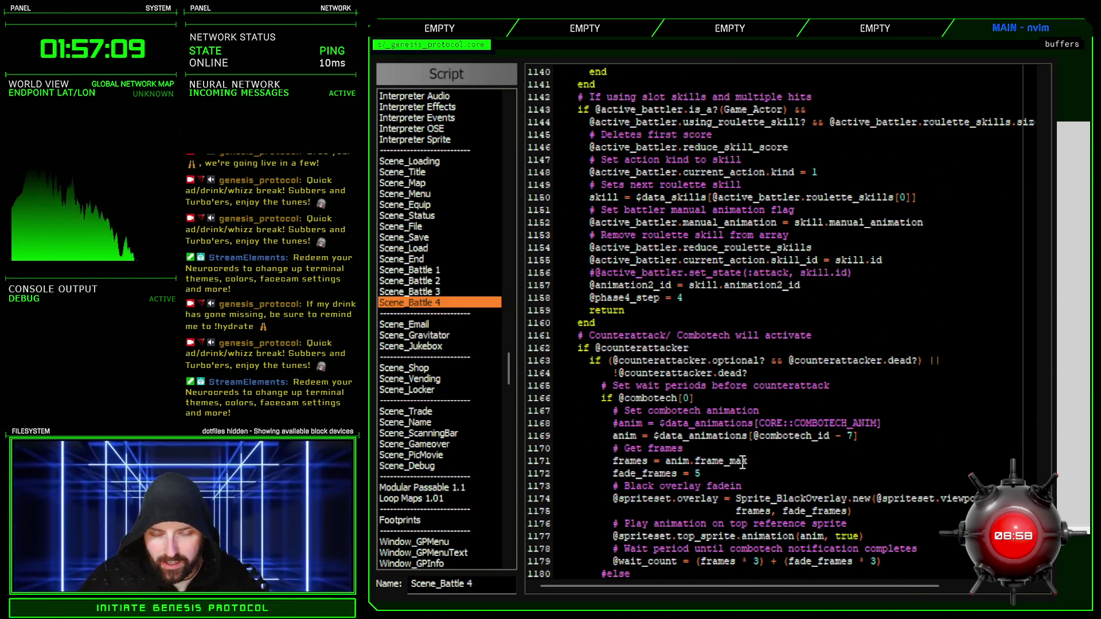
scroll(776, 447, up, 14)
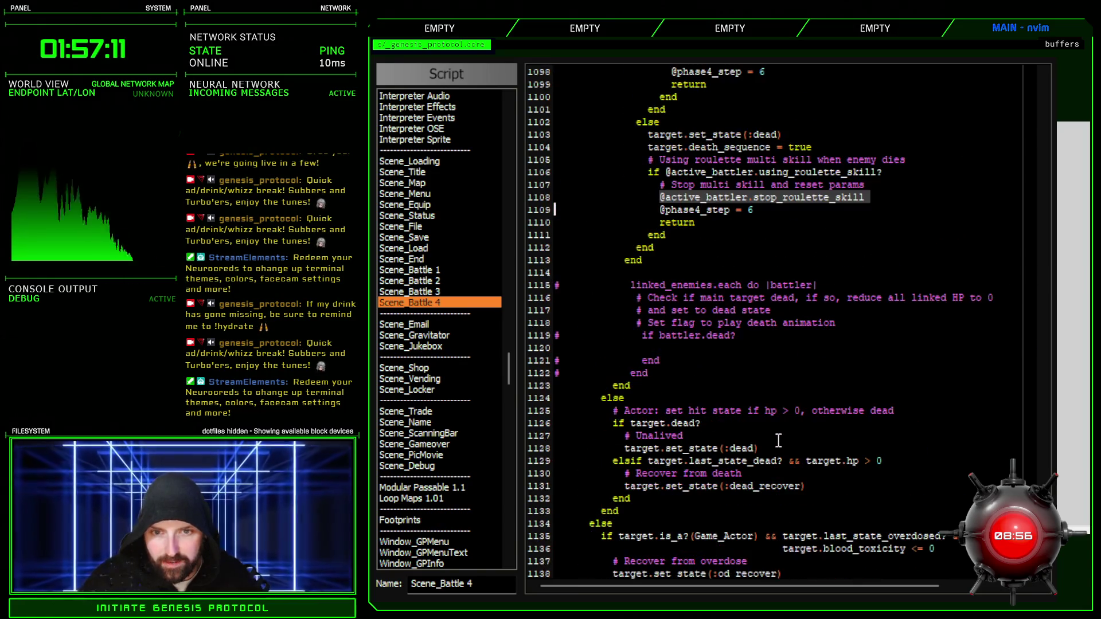
scroll(777, 438, up, 4)
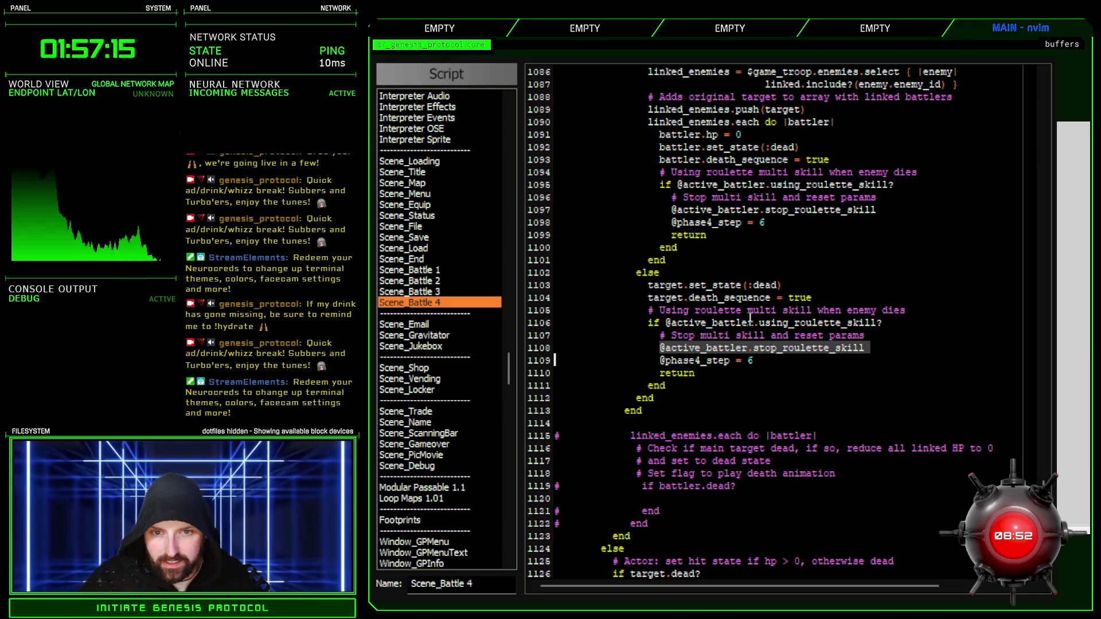
mouse_move(649, 310)
mouse_down()
mouse_move(937, 330)
mouse_move(927, 358)
mouse_up()
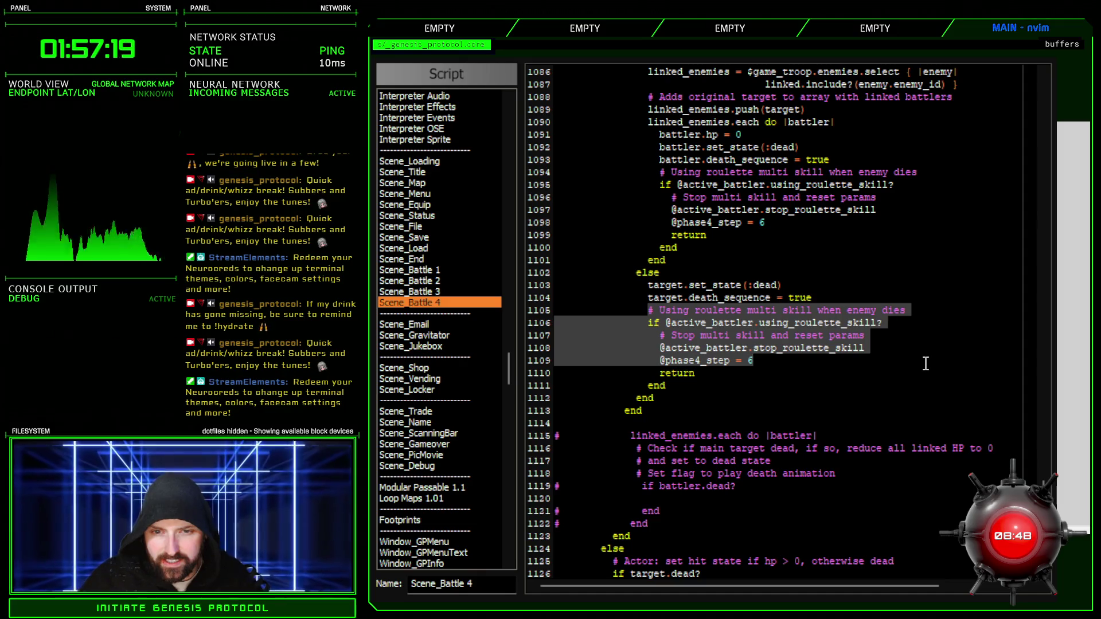
scroll(927, 359, up, 4)
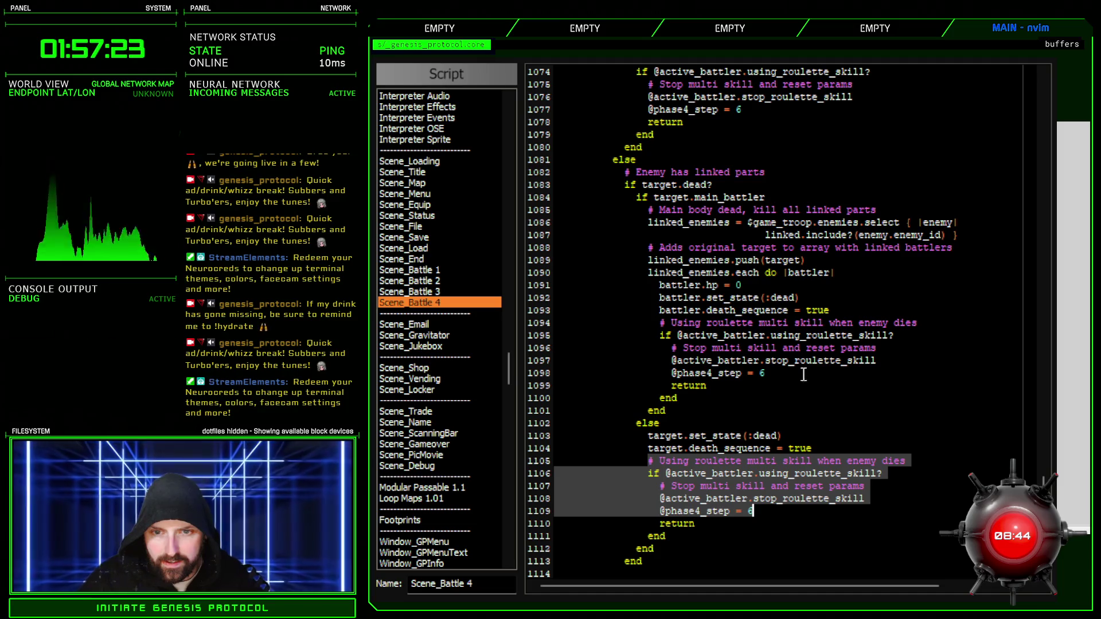
drag(718, 360, 886, 358)
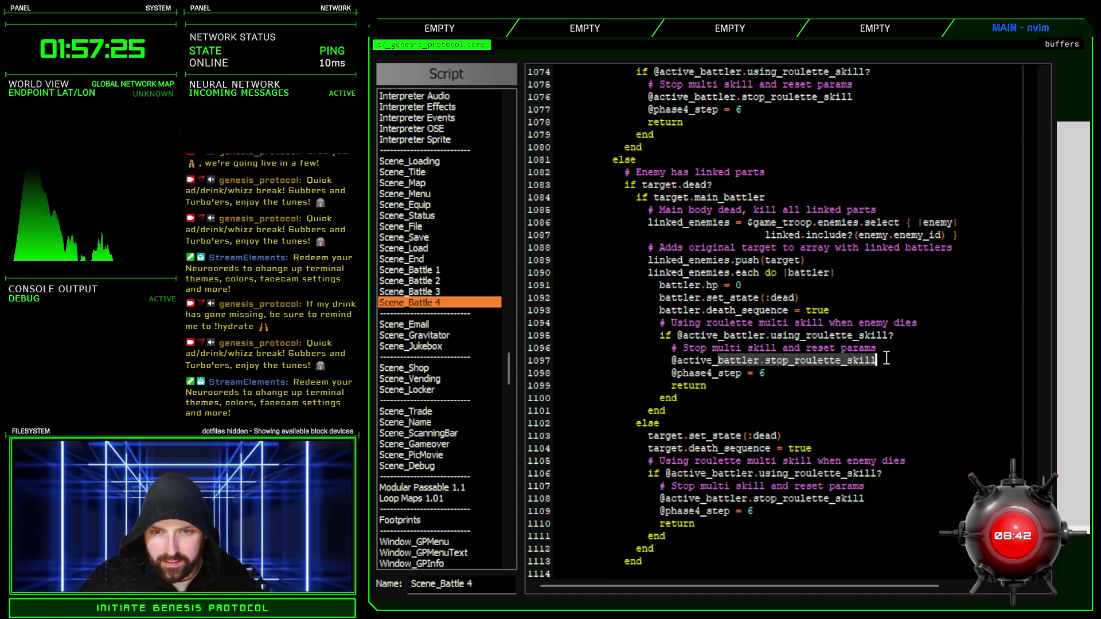
click(789, 374)
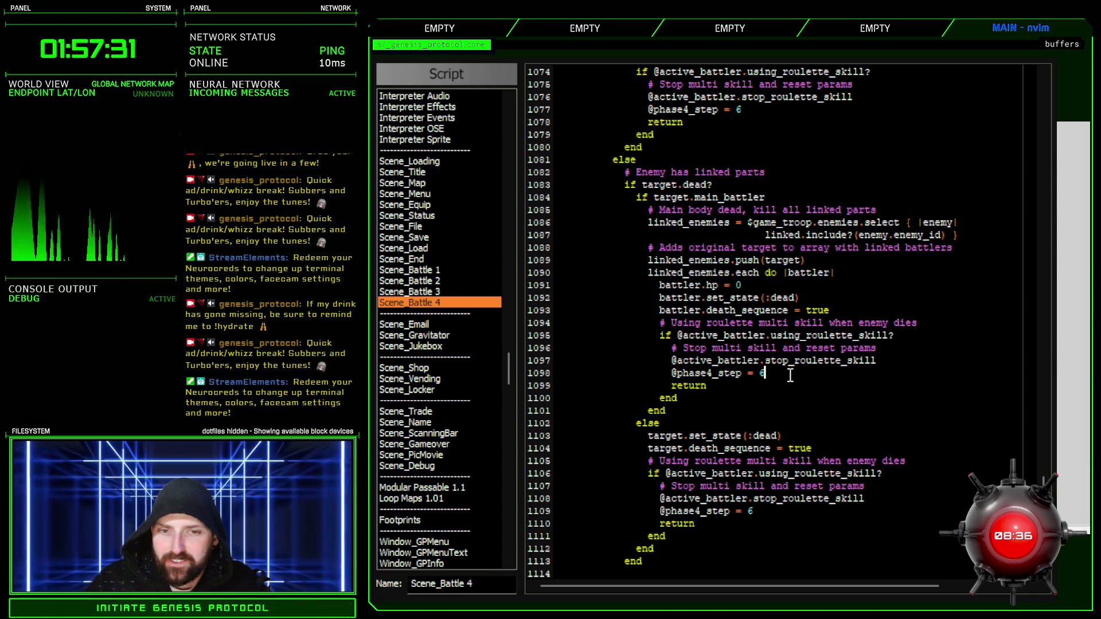
scroll(782, 404, up, 2)
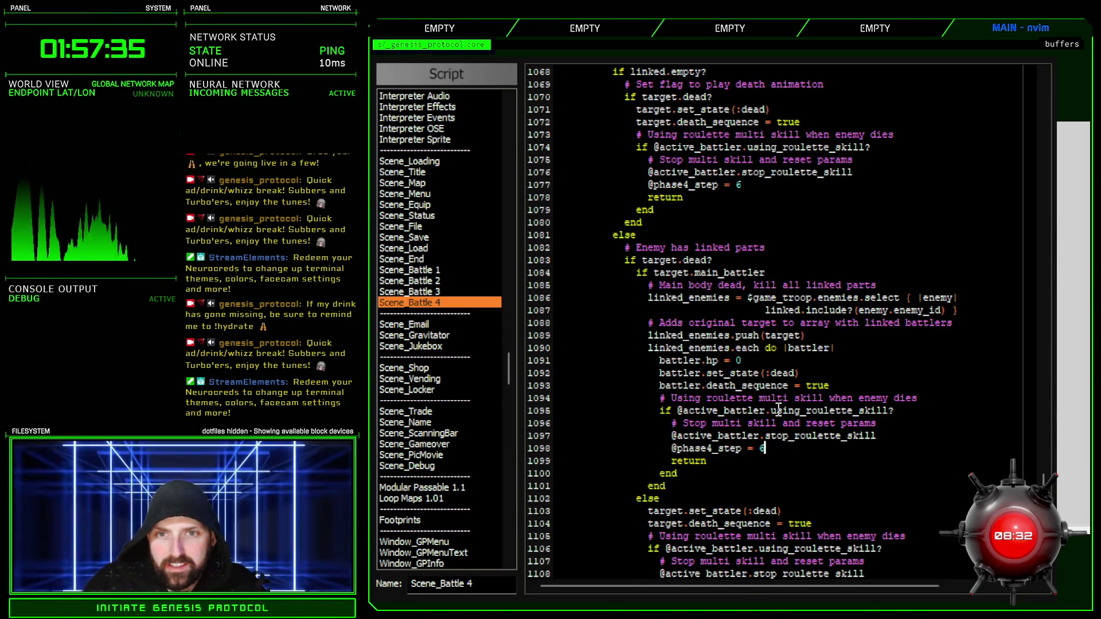
scroll(780, 409, up, 4)
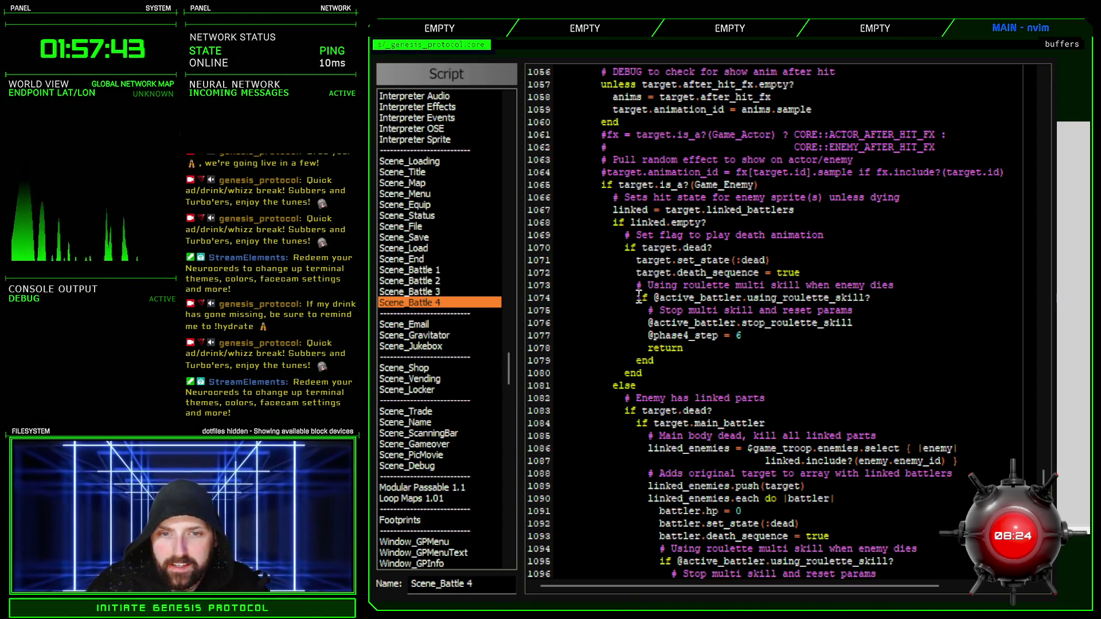
drag(677, 285, 902, 282)
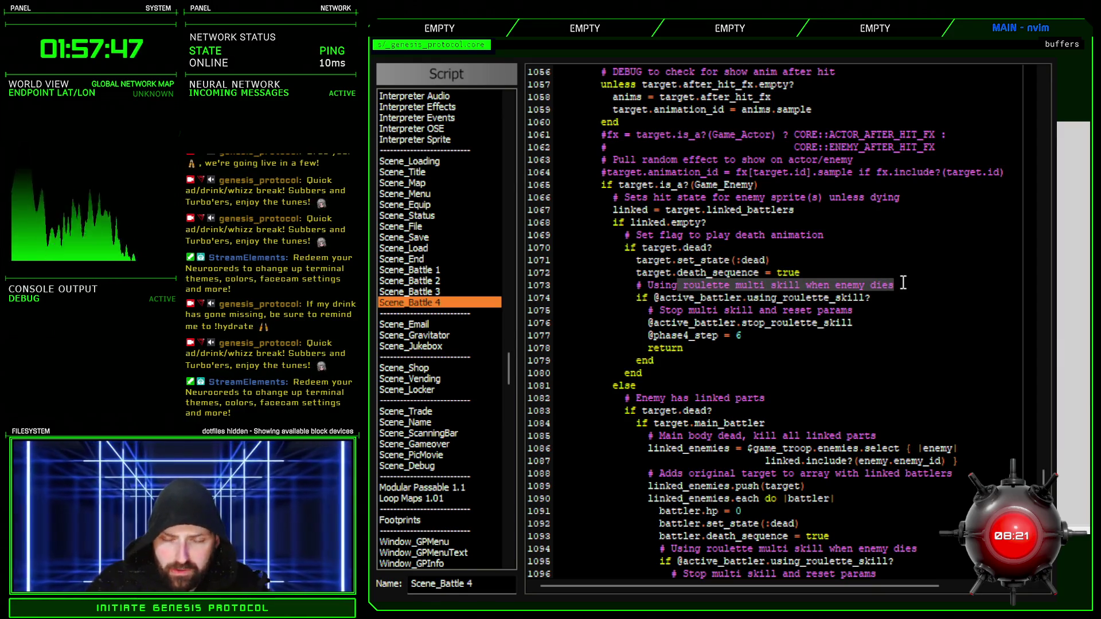
click(704, 287)
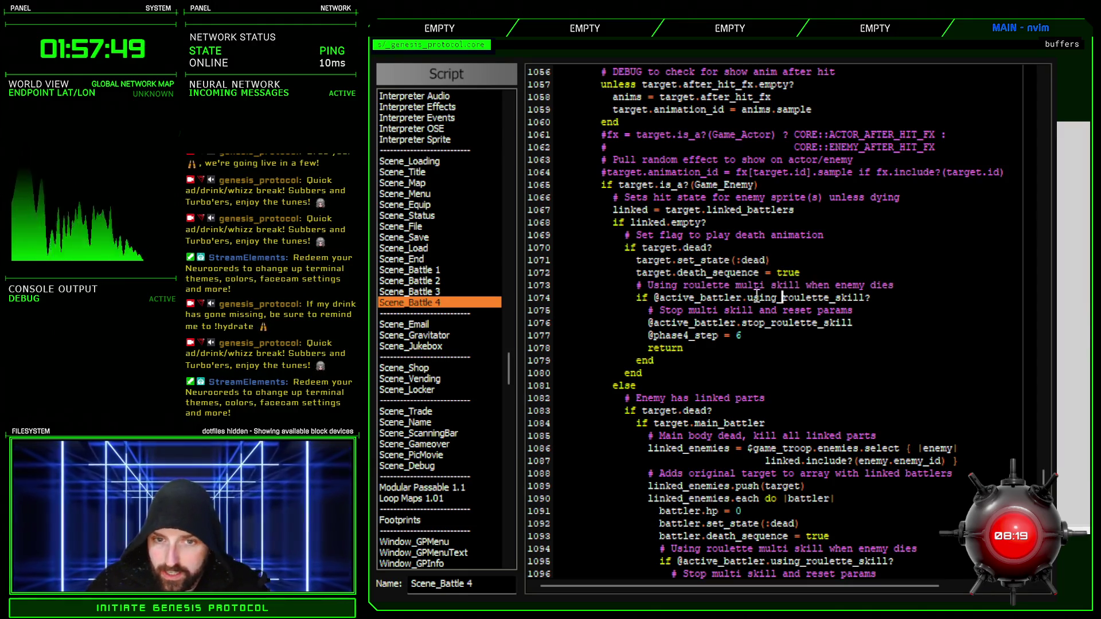
drag(696, 287, 853, 298)
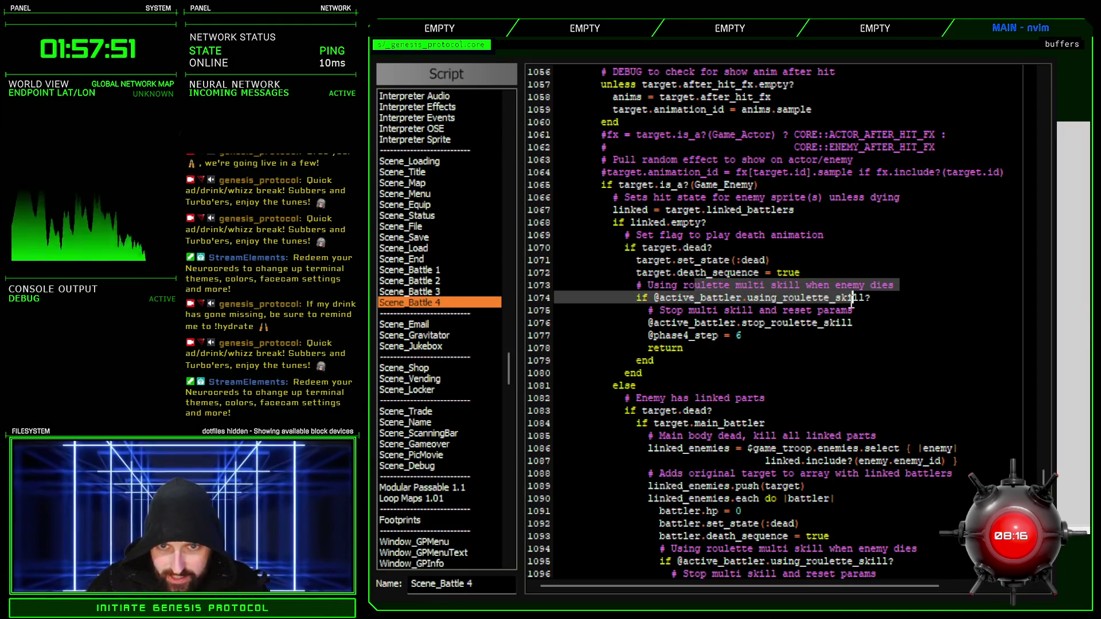
drag(677, 260, 770, 260)
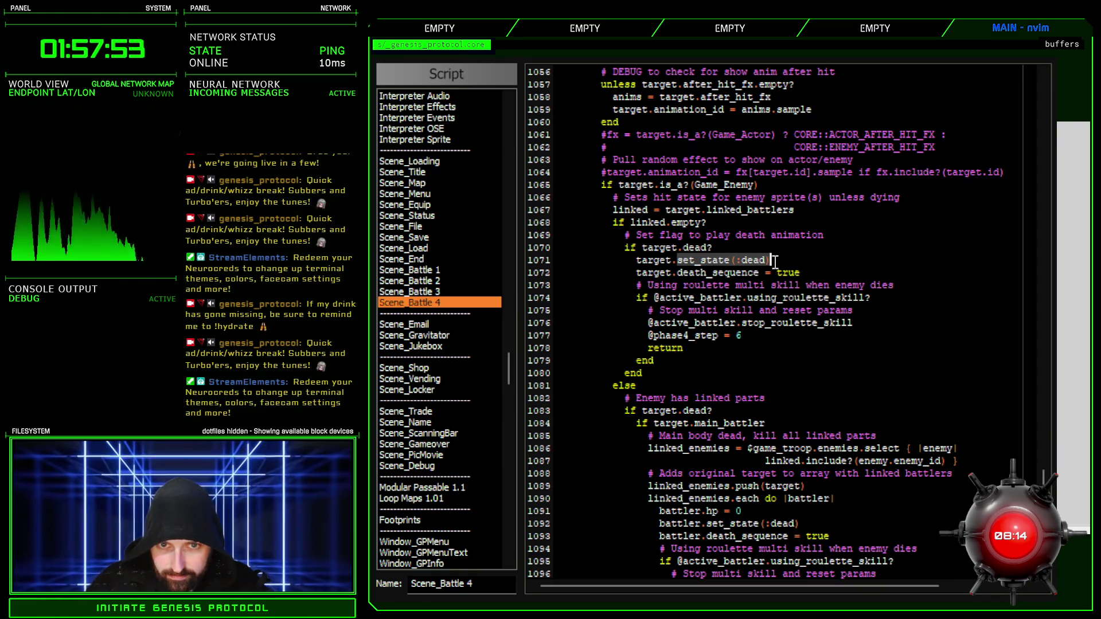
click(695, 323)
drag(695, 323, 860, 322)
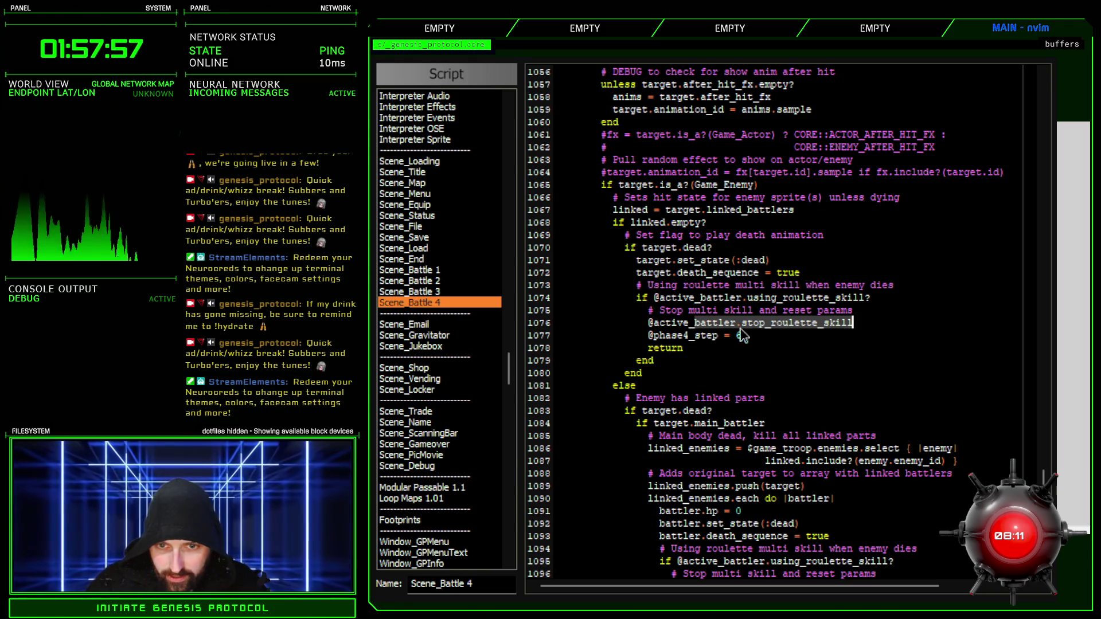
drag(665, 336, 769, 337)
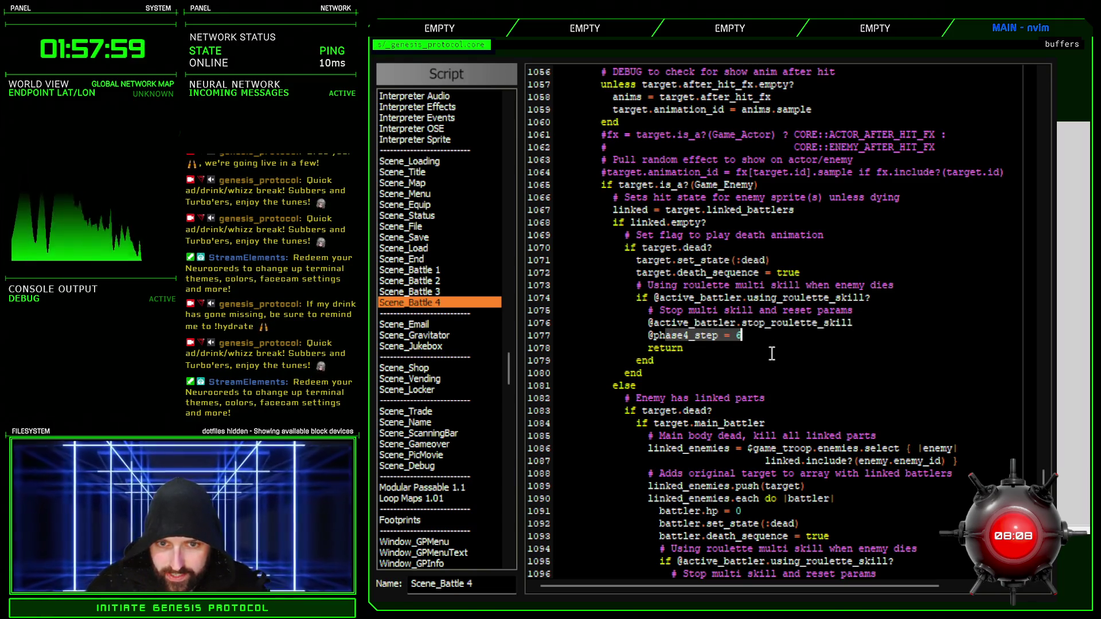
scroll(739, 393, down, 10)
scroll(708, 406, down, 6)
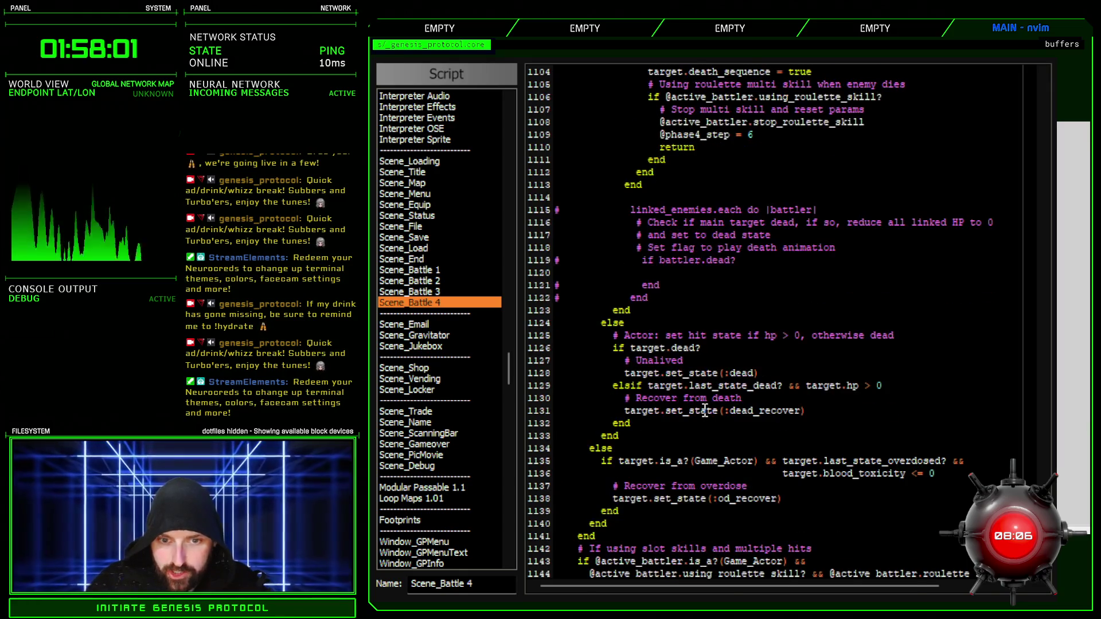
scroll(704, 406, down, 16)
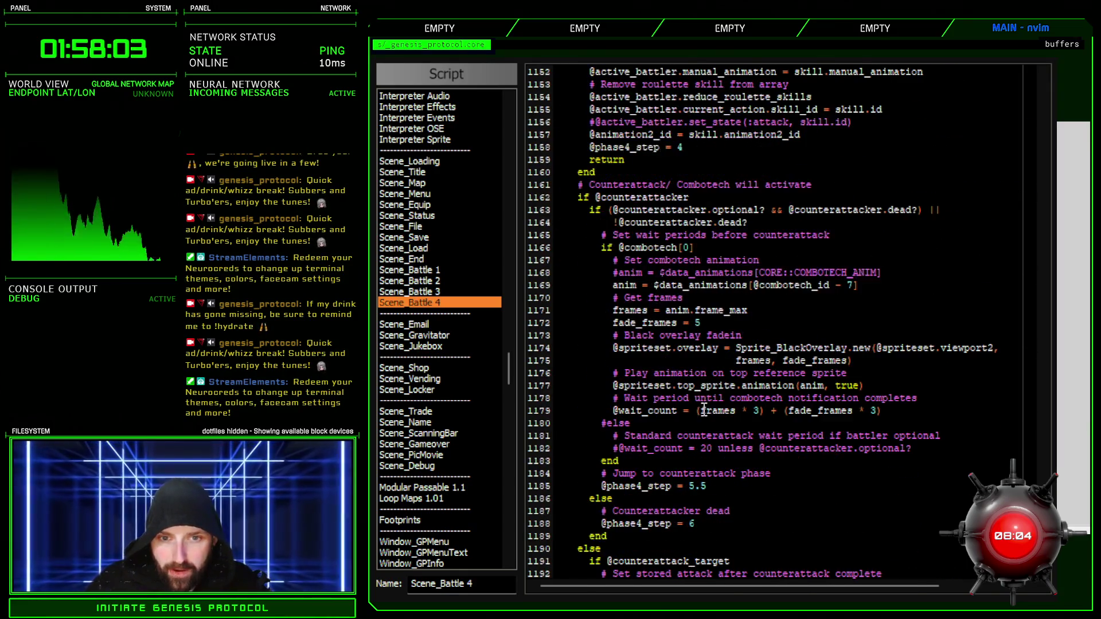
mouse_move(653, 189)
mouse_down()
mouse_move(657, 343)
mouse_move(613, 498)
mouse_up()
scroll(612, 498, down, 4)
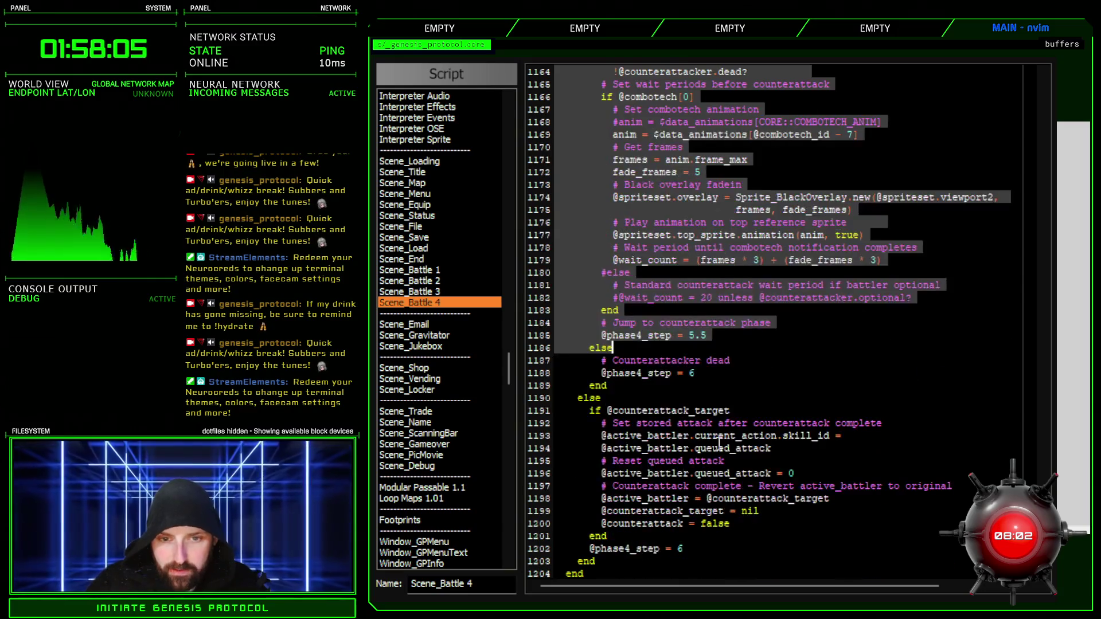
scroll(719, 428, up, 2)
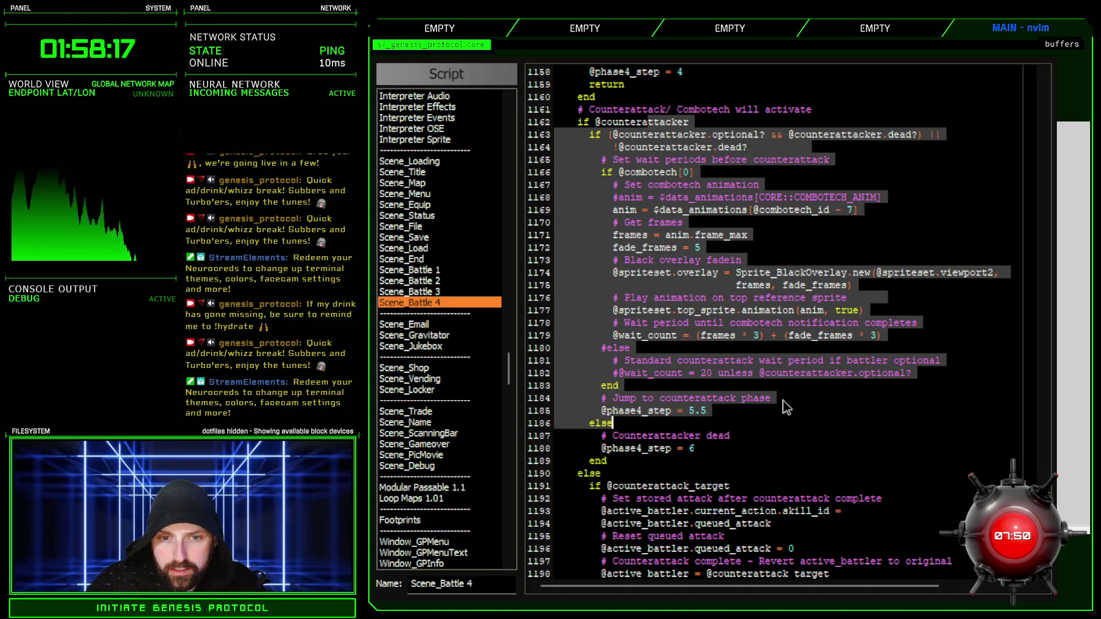
click(709, 412)
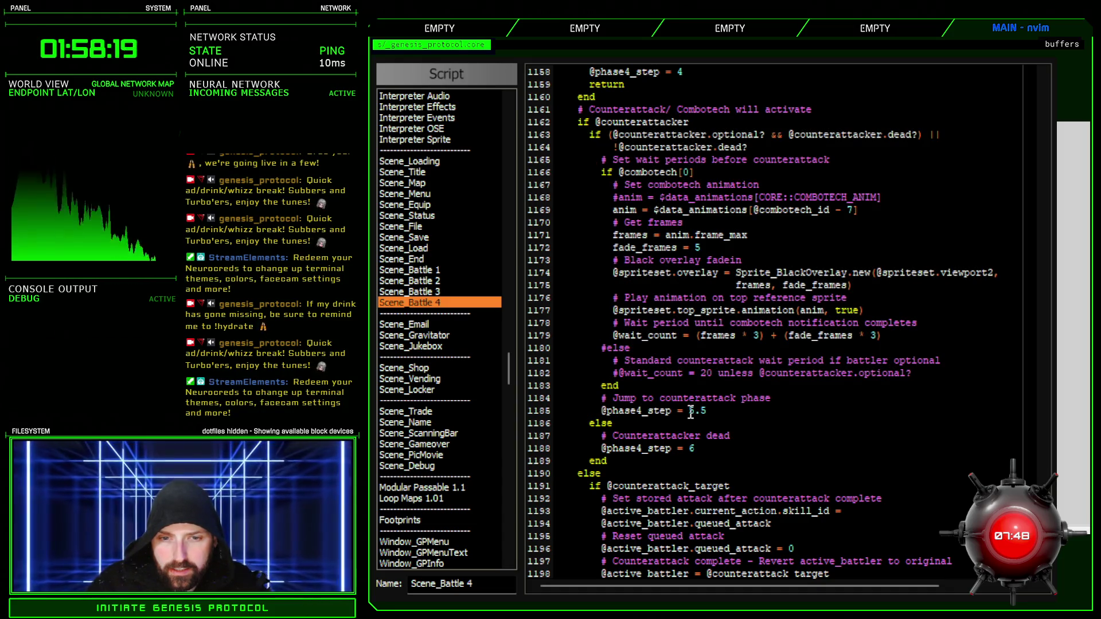
scroll(783, 416, up, 14)
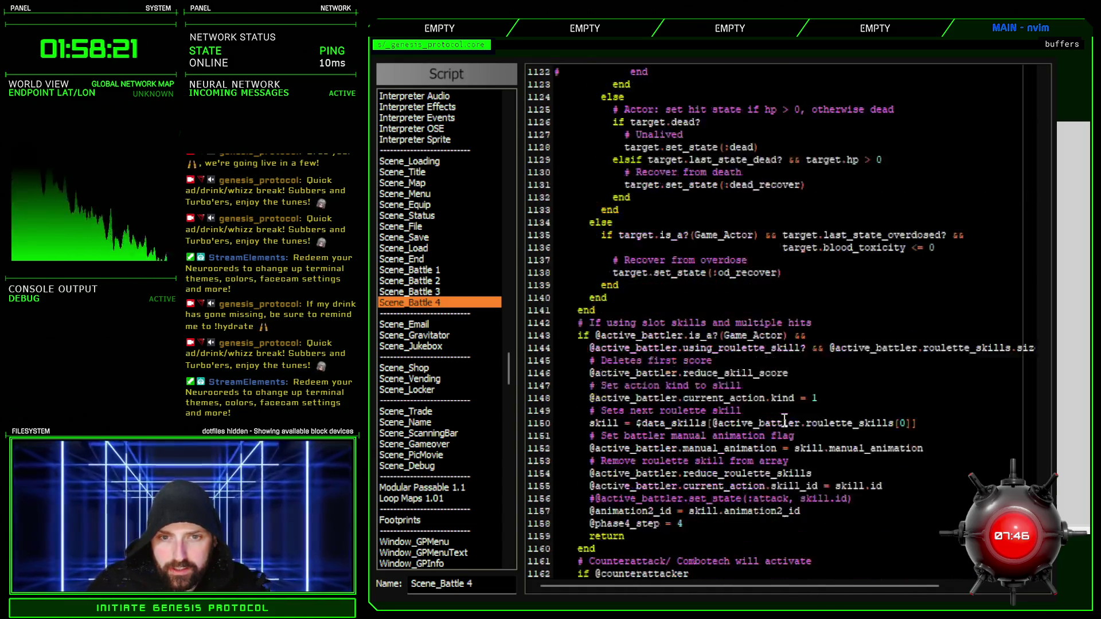
scroll(785, 420, down, 12)
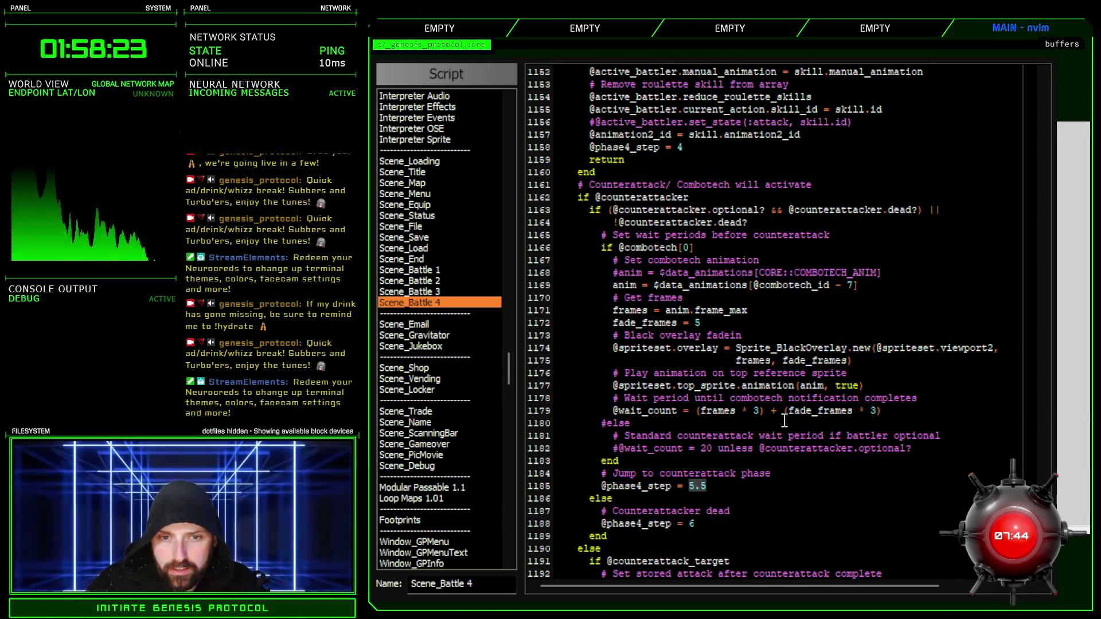
scroll(783, 420, down, 2)
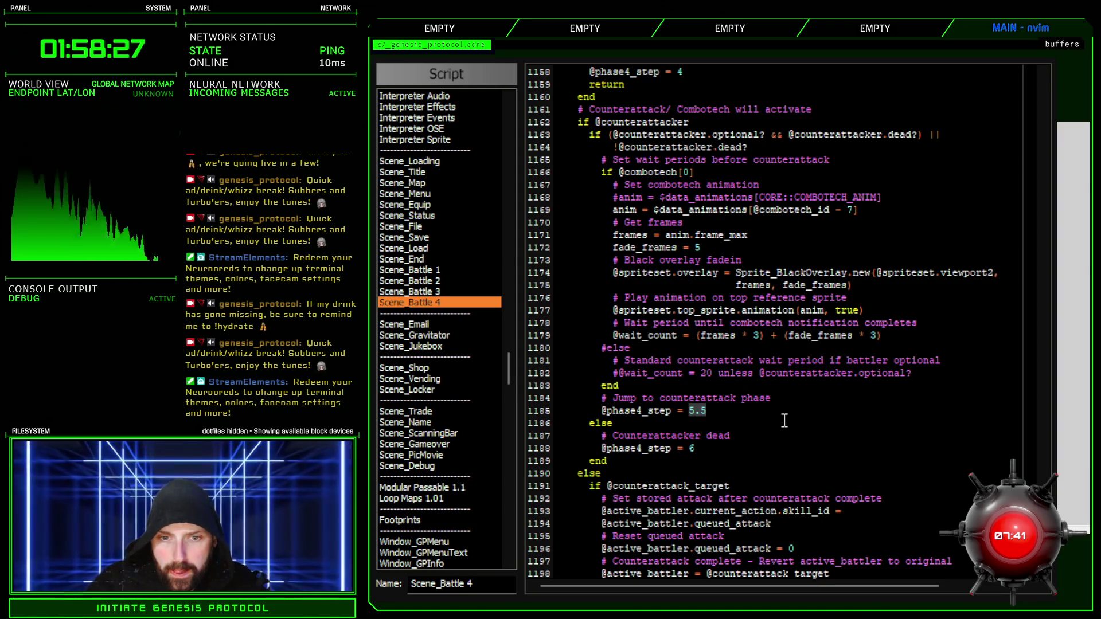
scroll(785, 420, down, 2)
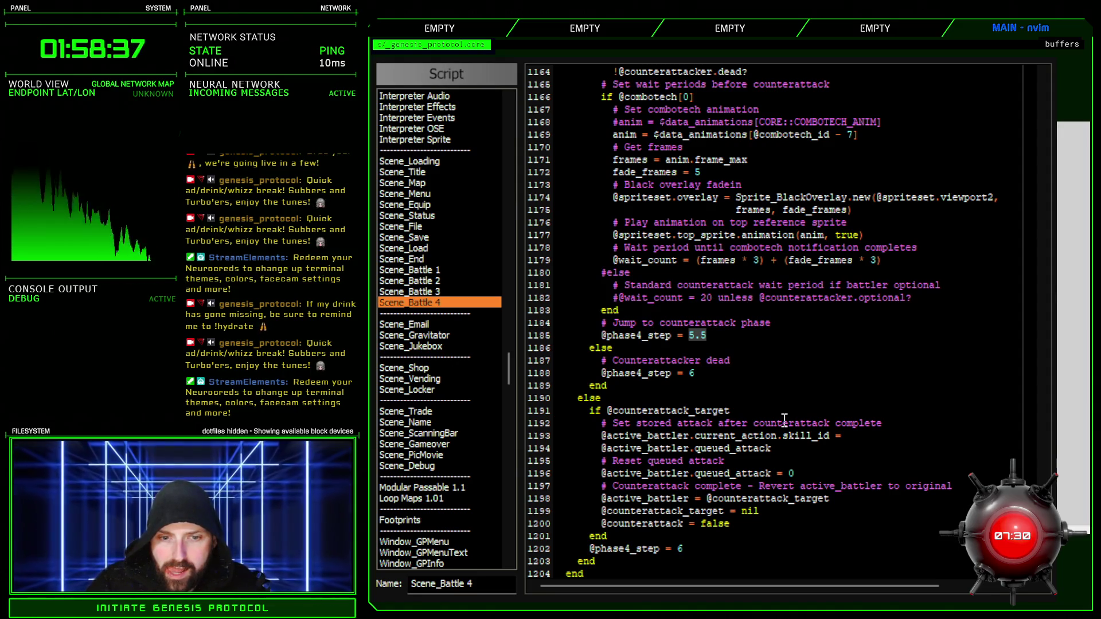
scroll(784, 419, down, 2)
scroll(789, 409, up, 8)
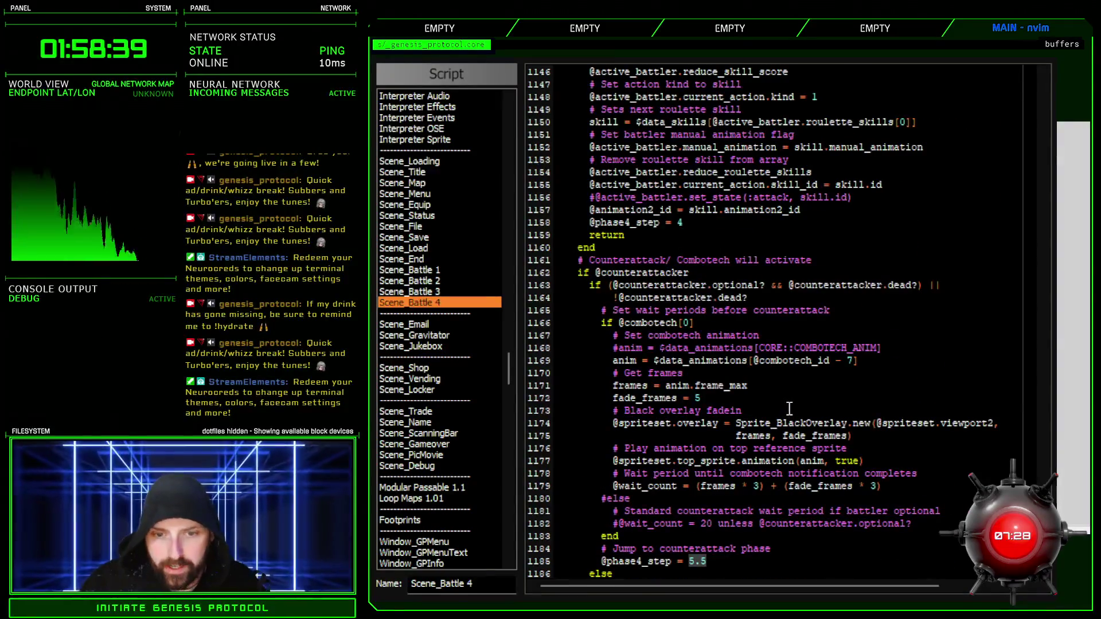
scroll(788, 406, down, 2)
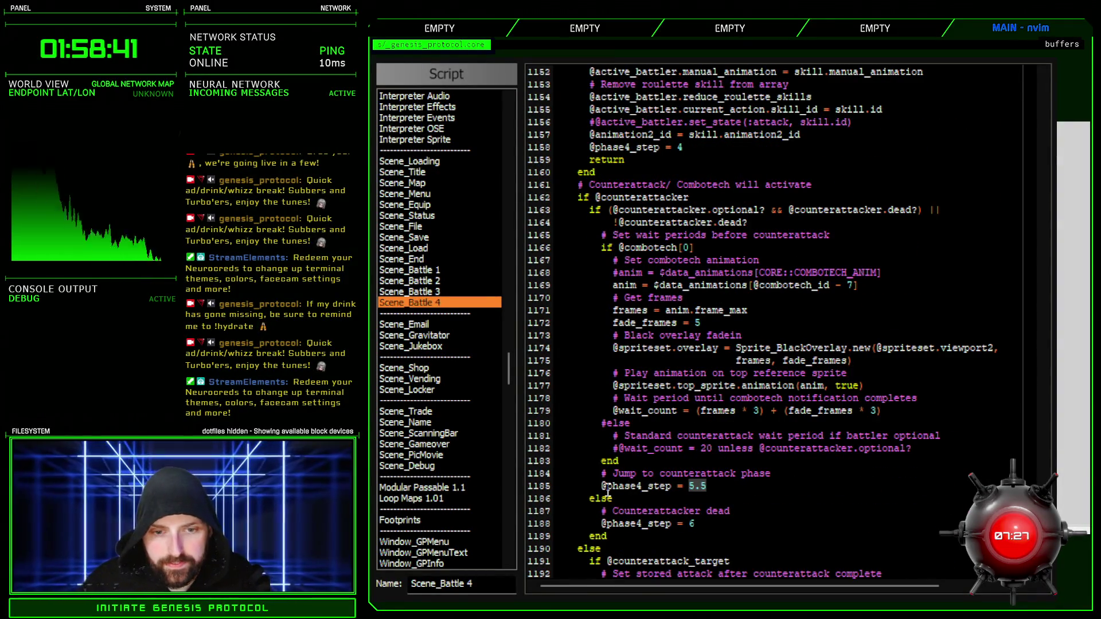
drag(604, 486, 706, 486)
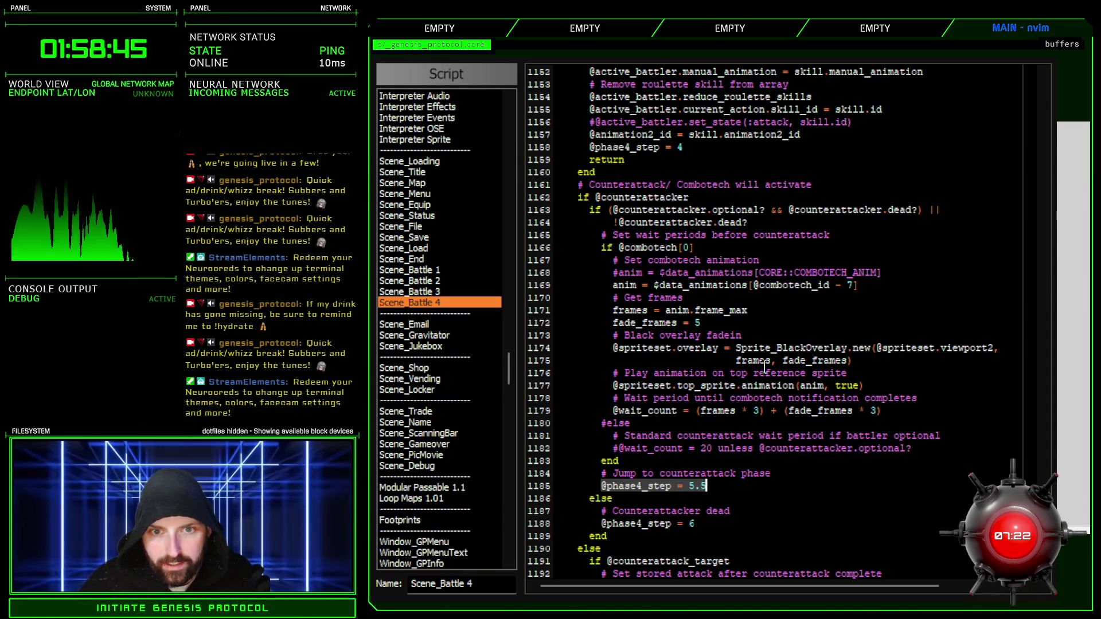
click(705, 198)
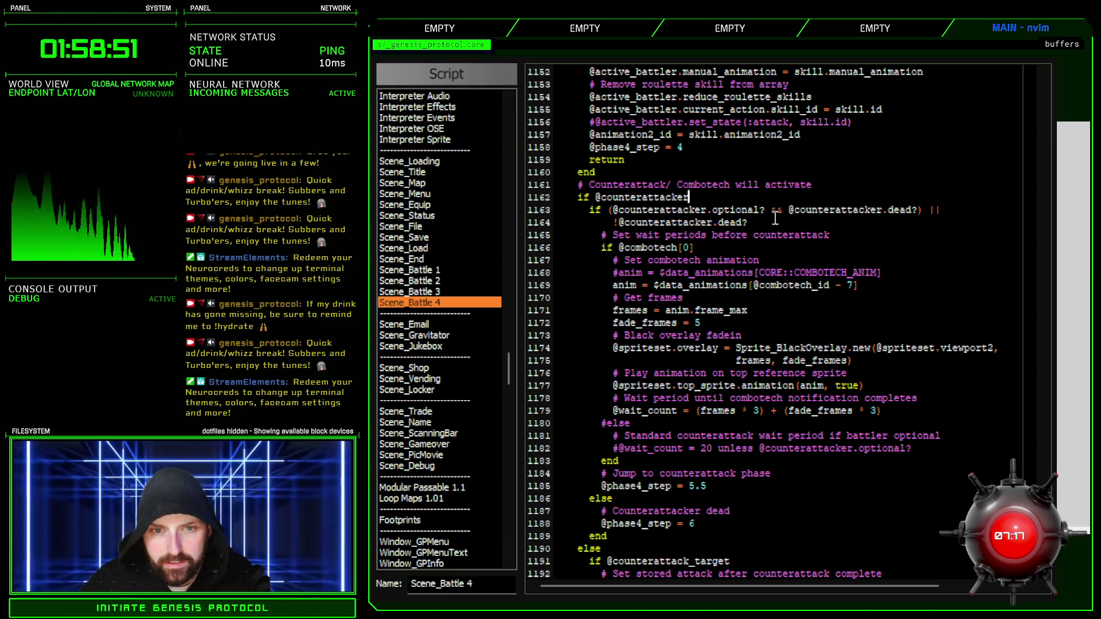
scroll(647, 475, up, 14)
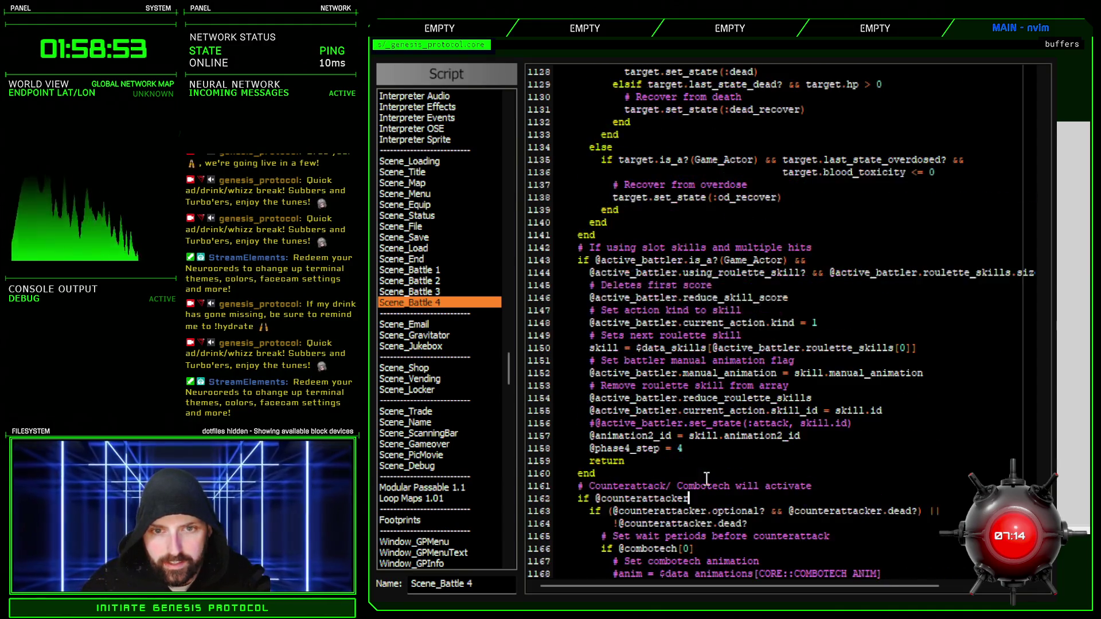
- Find the death step 6 line and open a new line below stop_roulette_skill
scroll(711, 475, up, 20)
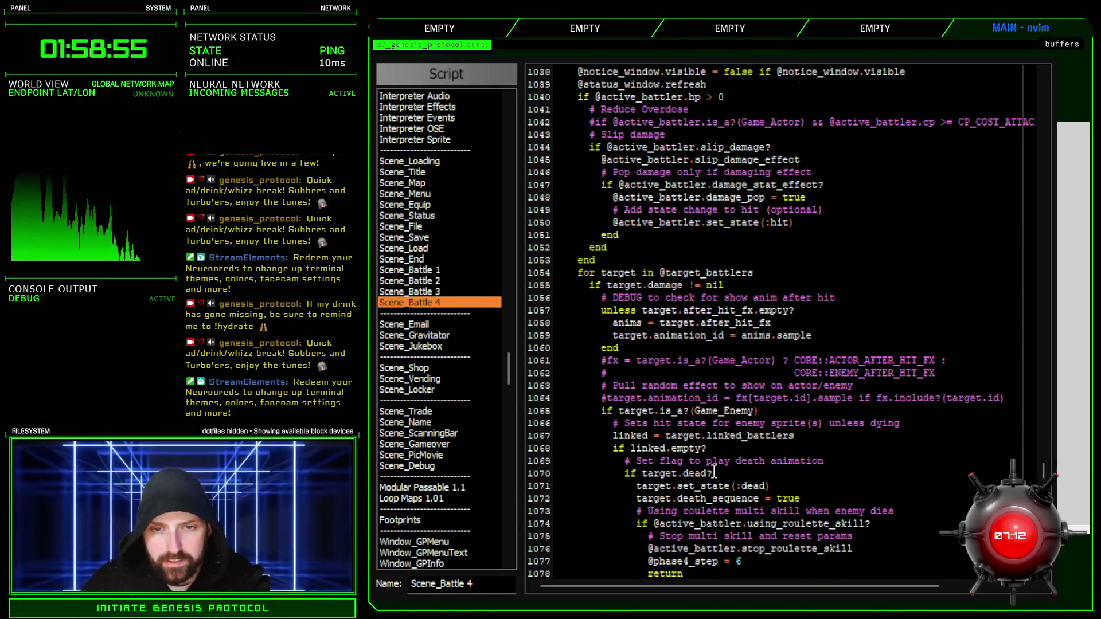
scroll(715, 473, up, 4)
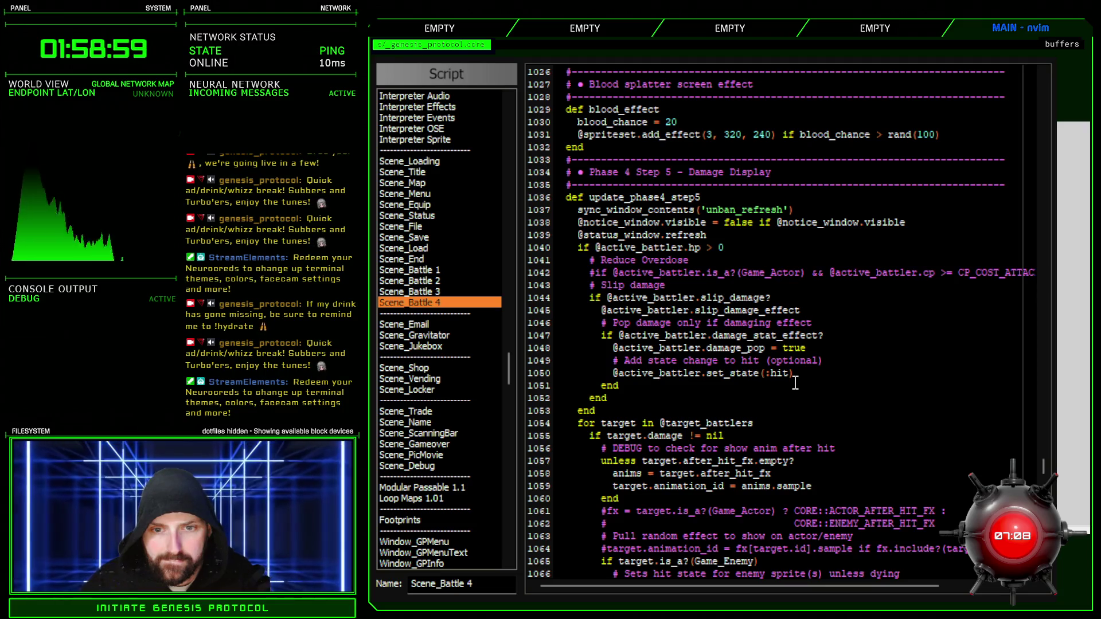
scroll(795, 383, down, 2)
scroll(832, 350, down, 4)
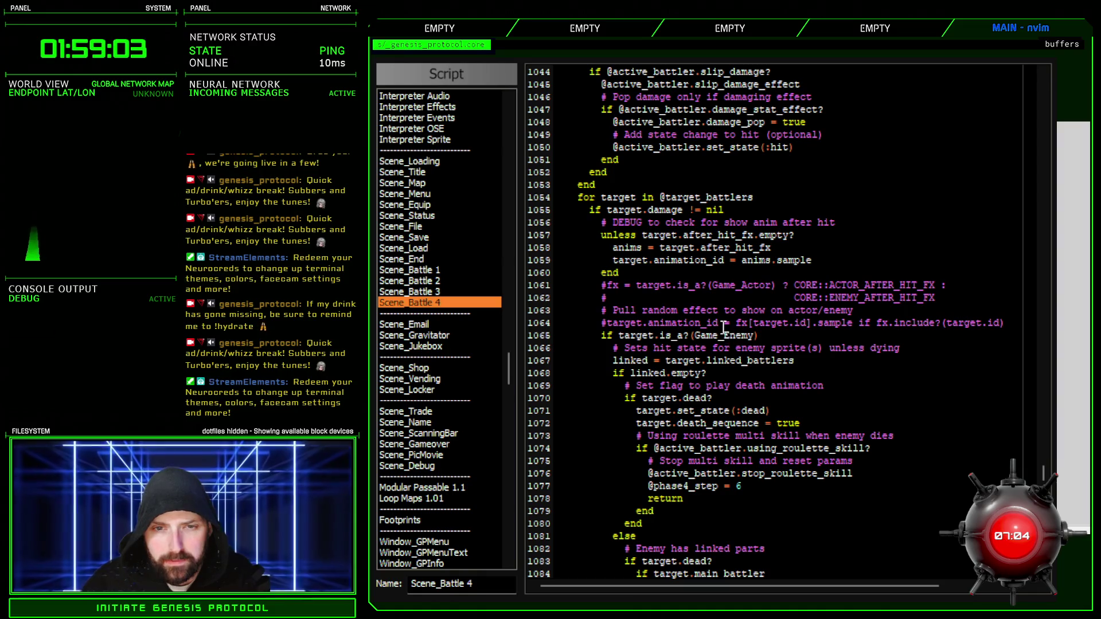
scroll(723, 317, down, 12)
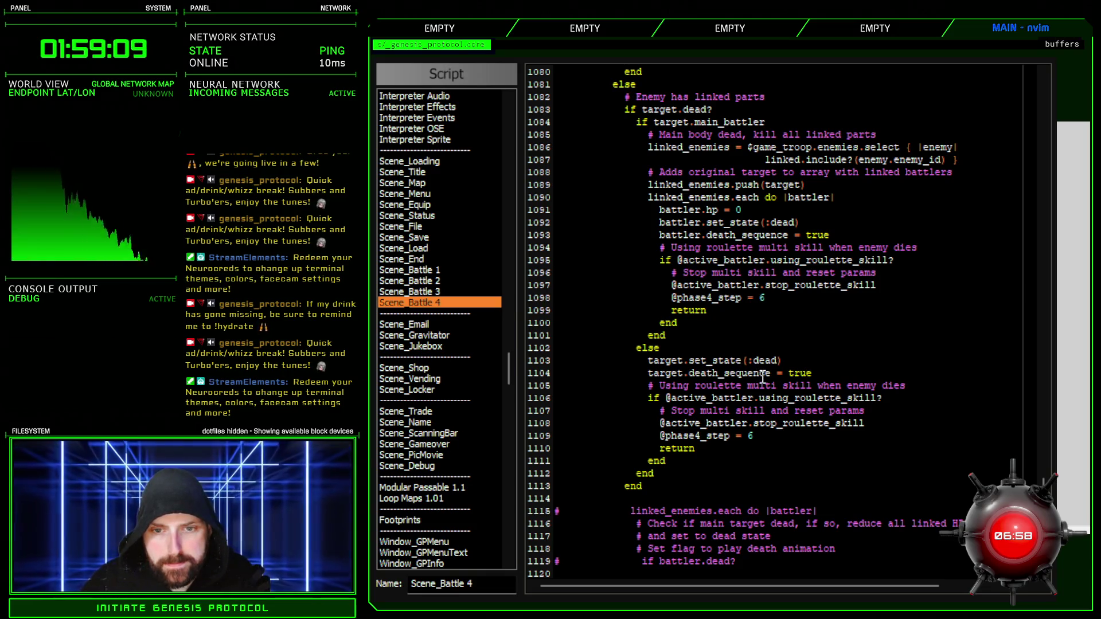
click(767, 436)
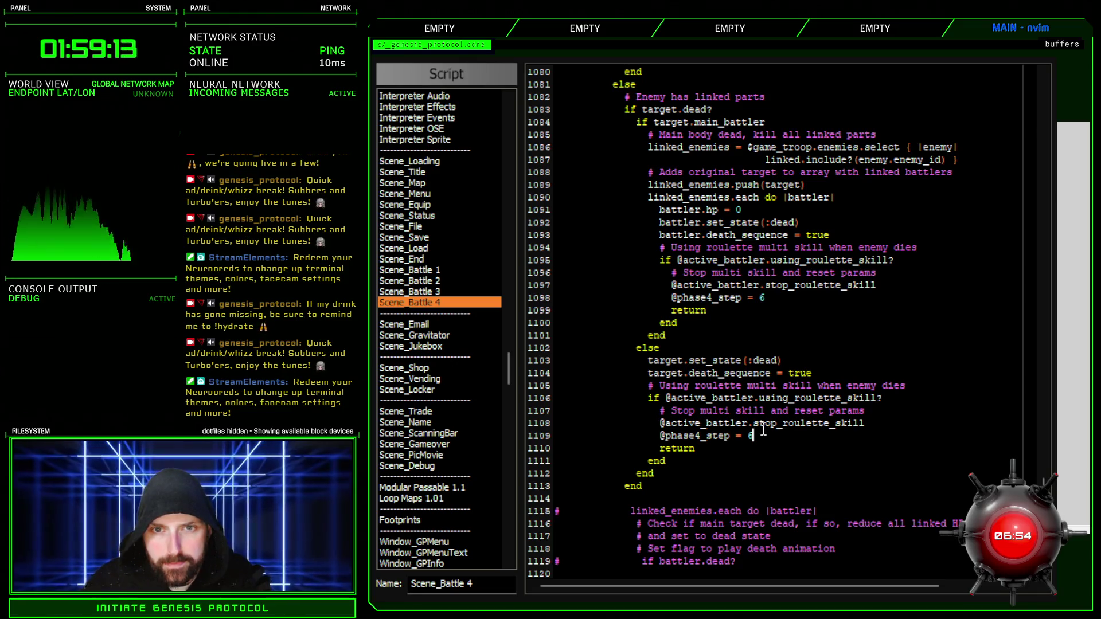
scroll(757, 405, up, 6)
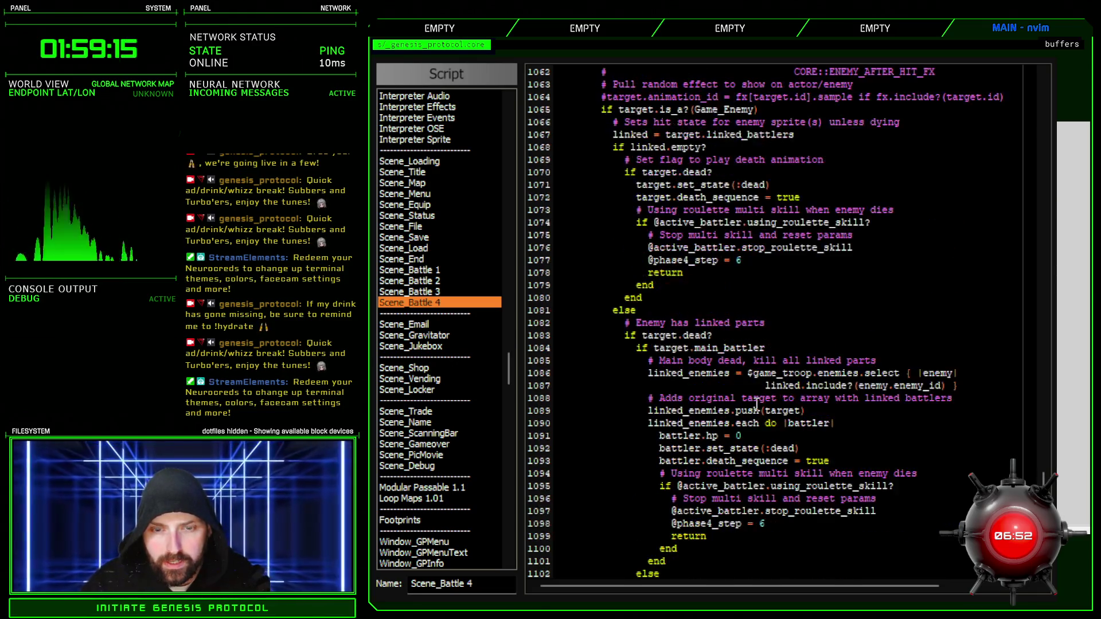
scroll(757, 406, up, 2)
scroll(745, 373, up, 2)
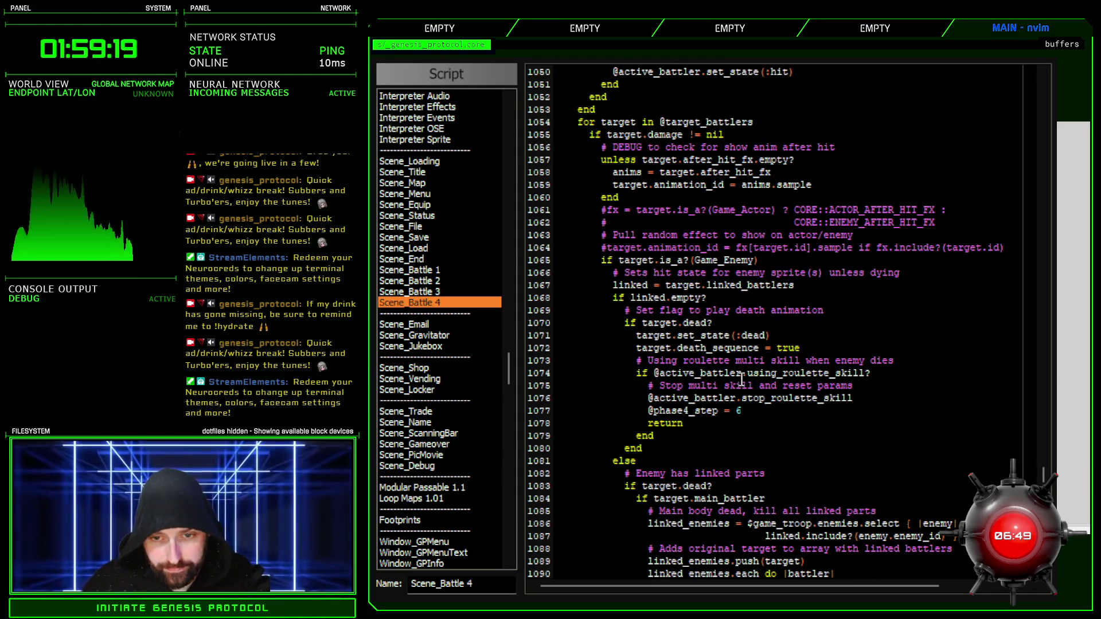
click(858, 397)
key(Return)
text(if @co)
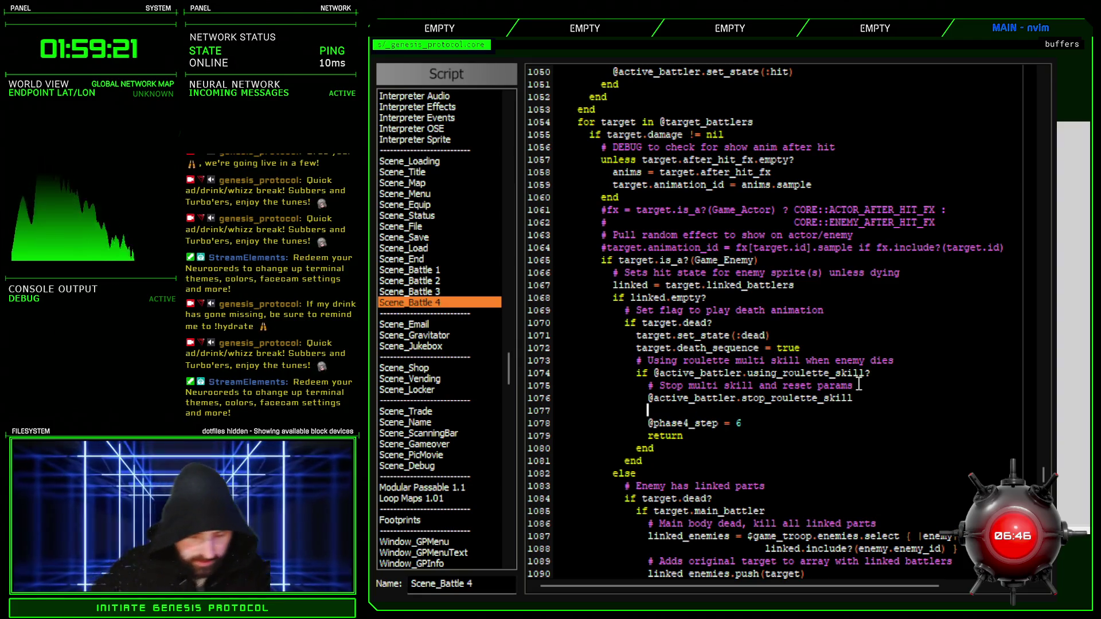
text(unterattacketr)
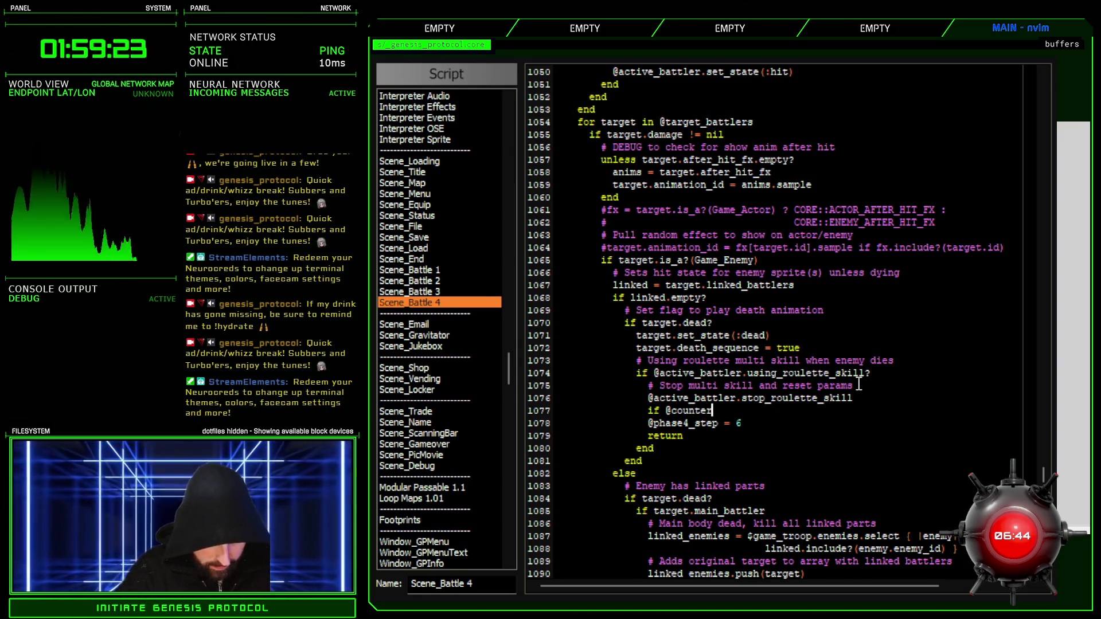
key(BackSpace)
key(BackSpace)
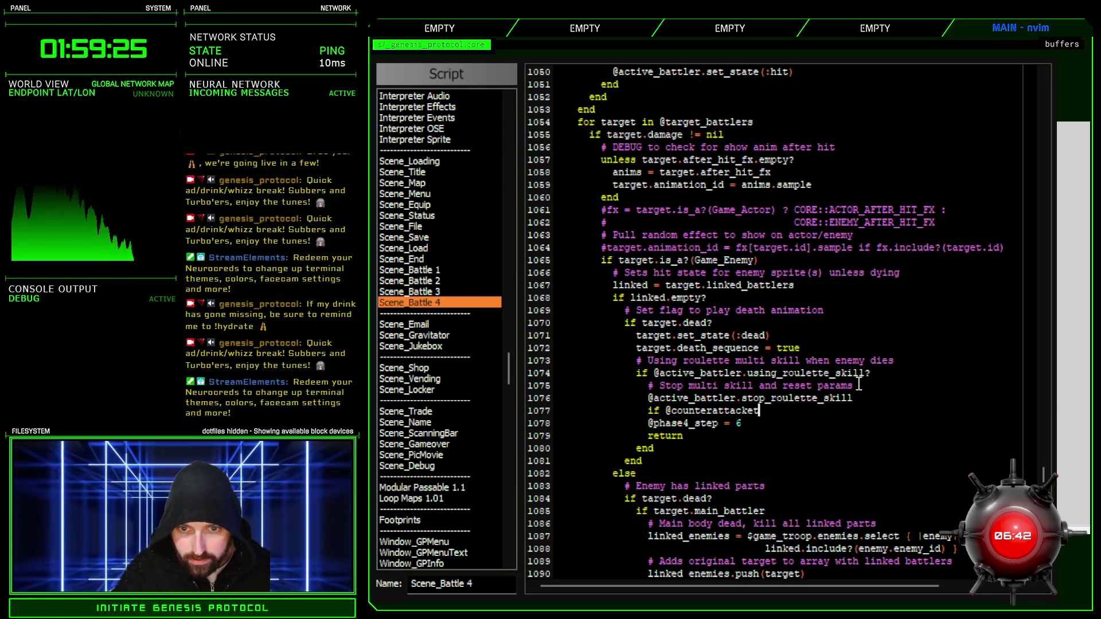
key(Return)
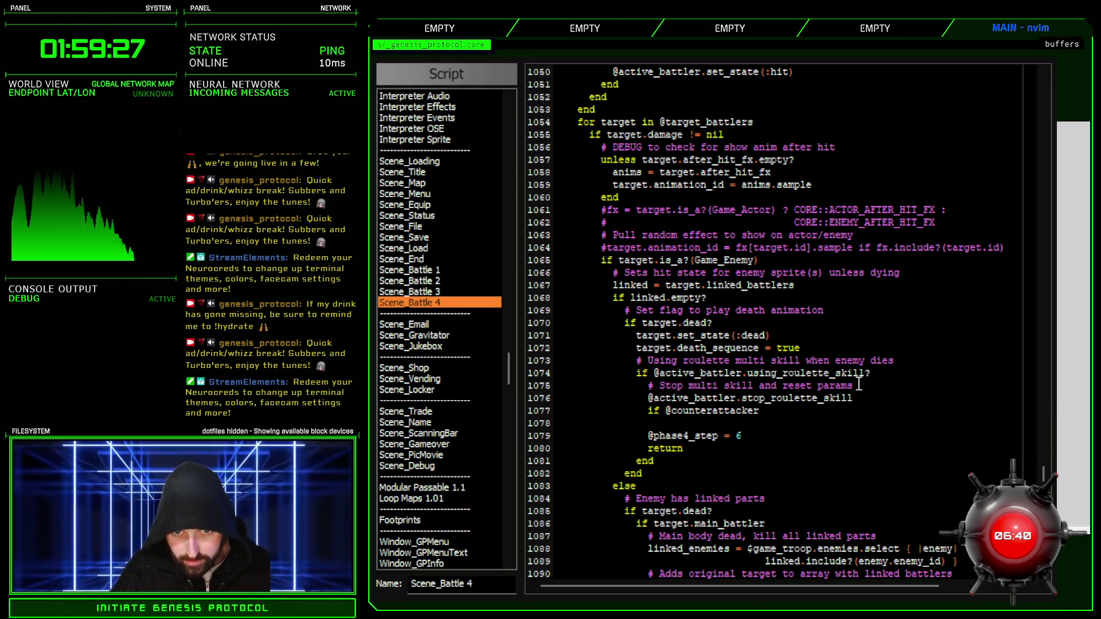
text(@phase4_step = 5.5)
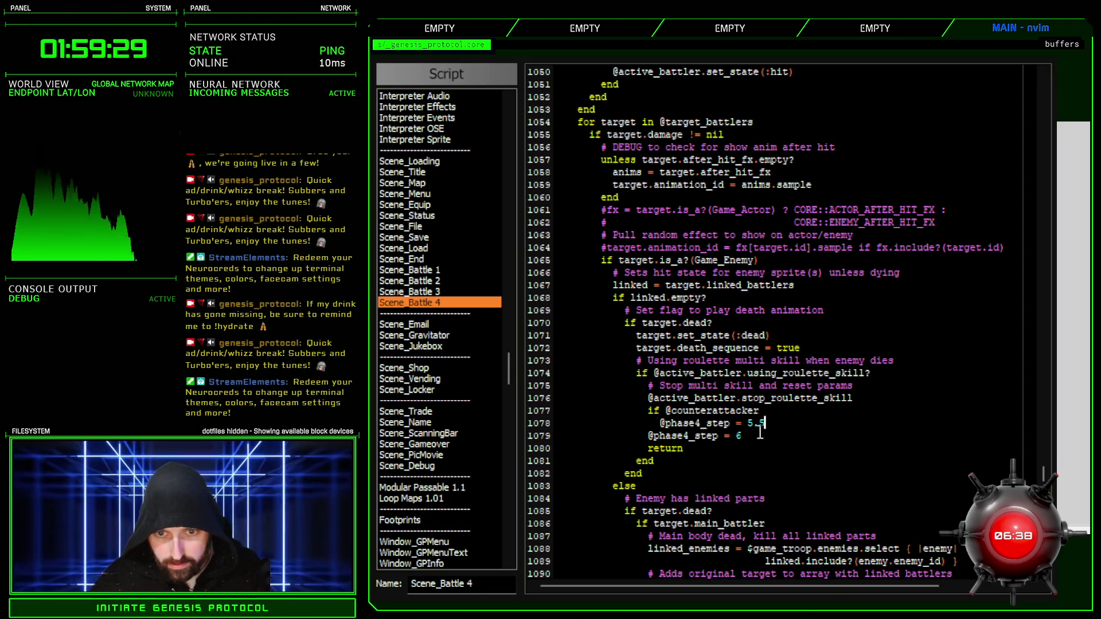
key(Return)
text(else)
key(Return)
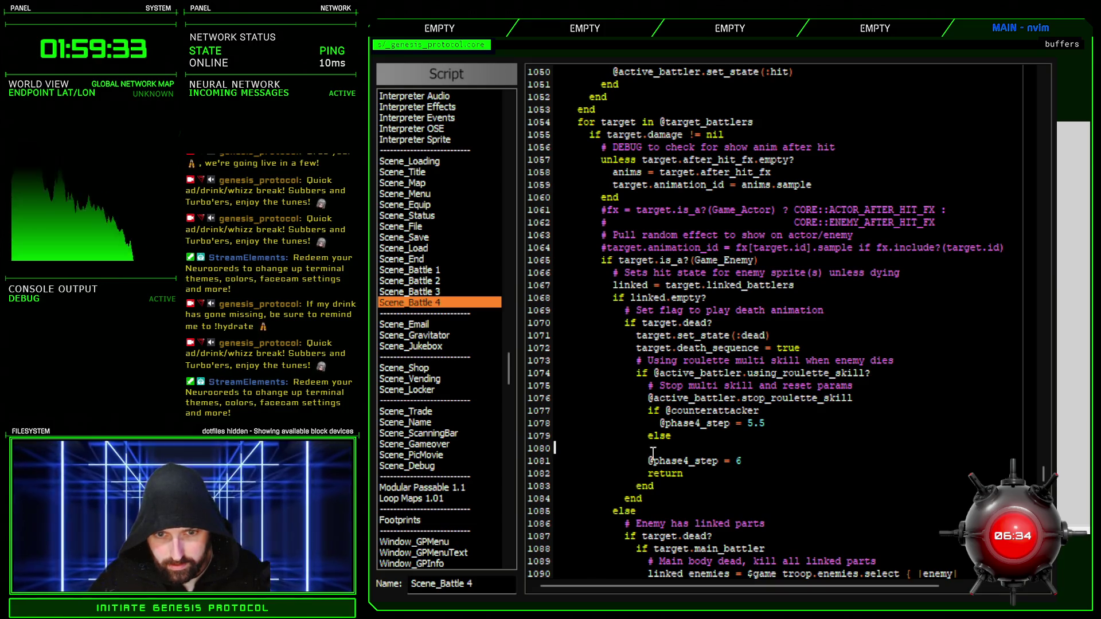
key(BackSpace)
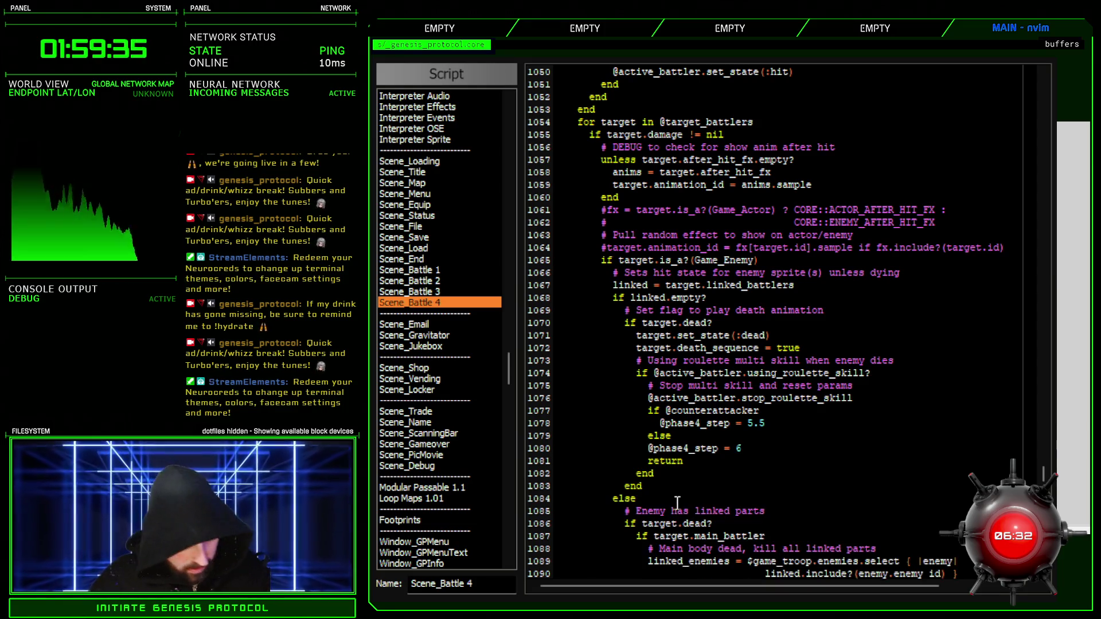
key(Tab)
click(766, 445)
key(Return)
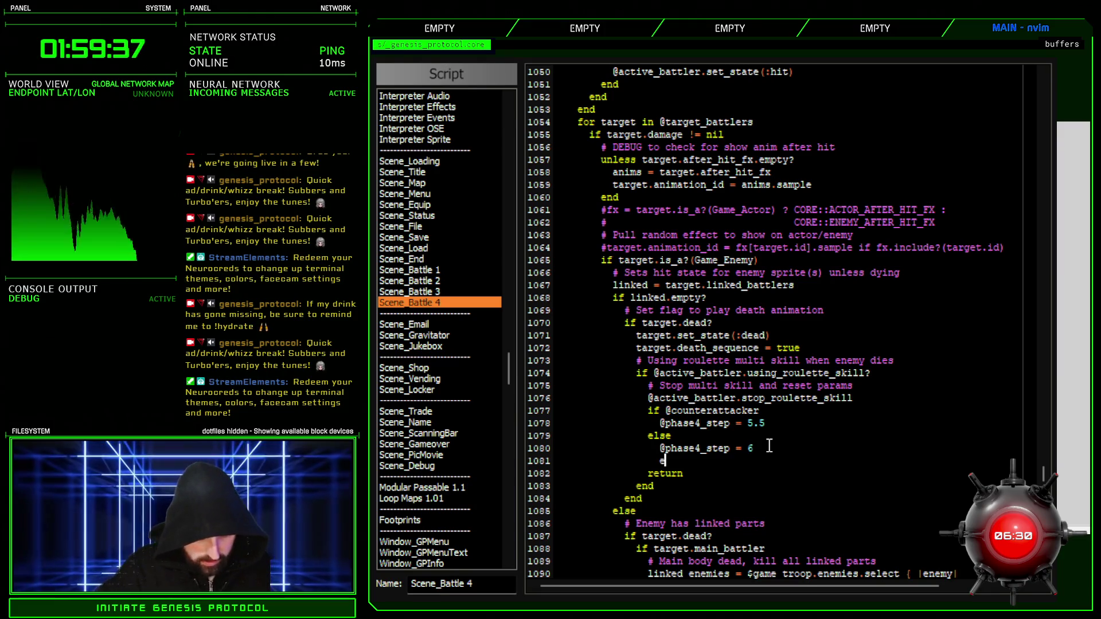
text(end)
key(Return)
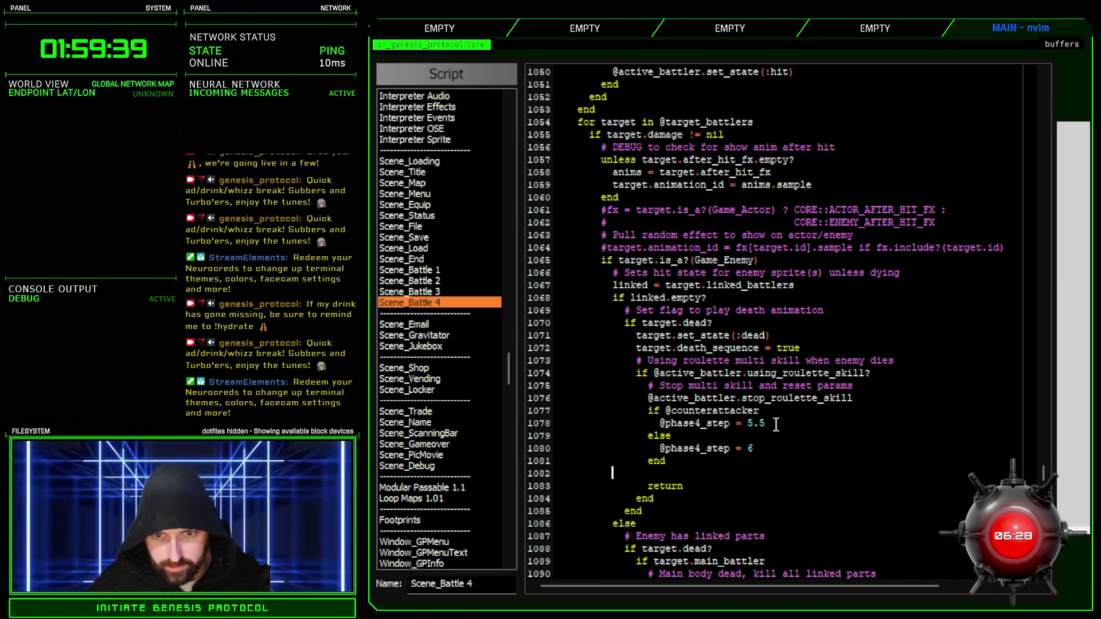
click(877, 397)
key(Return)
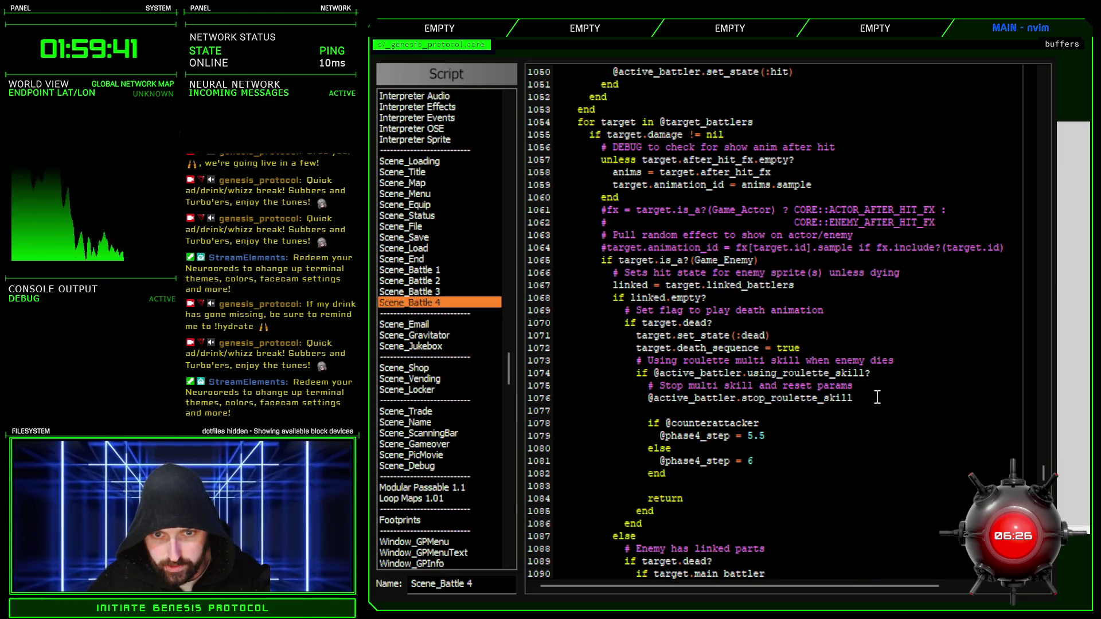
text(tep )
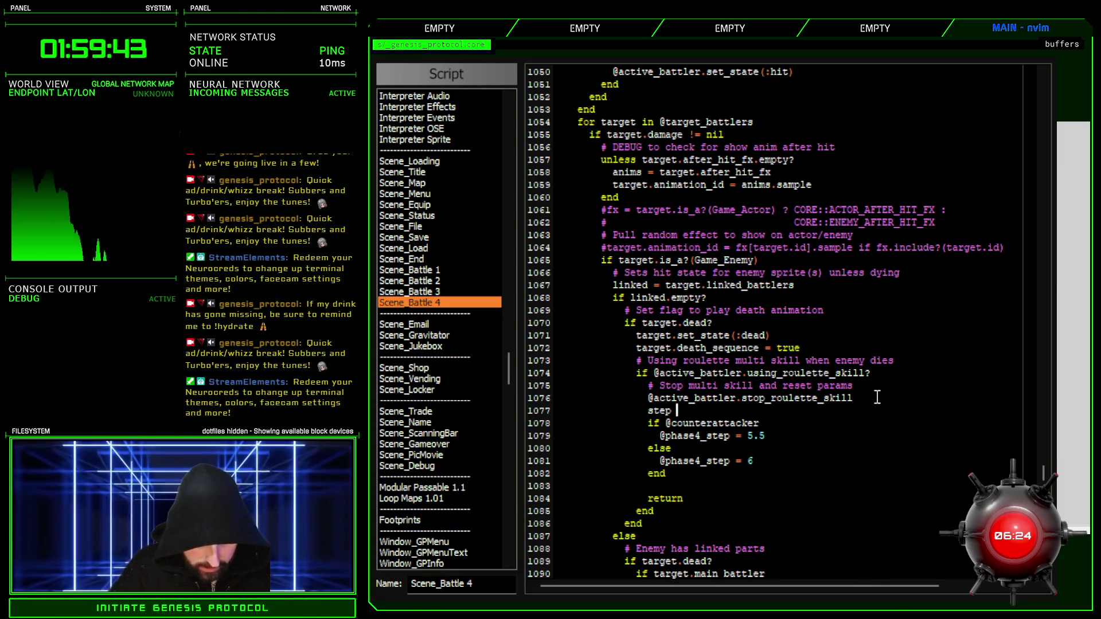
text(@counter)
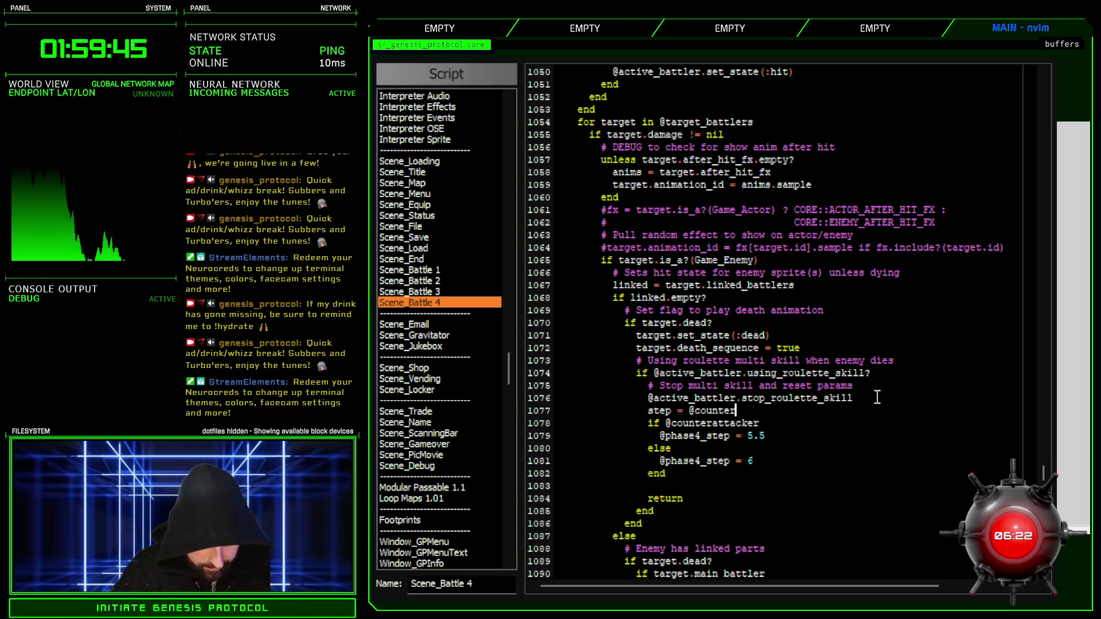
text(ackert)
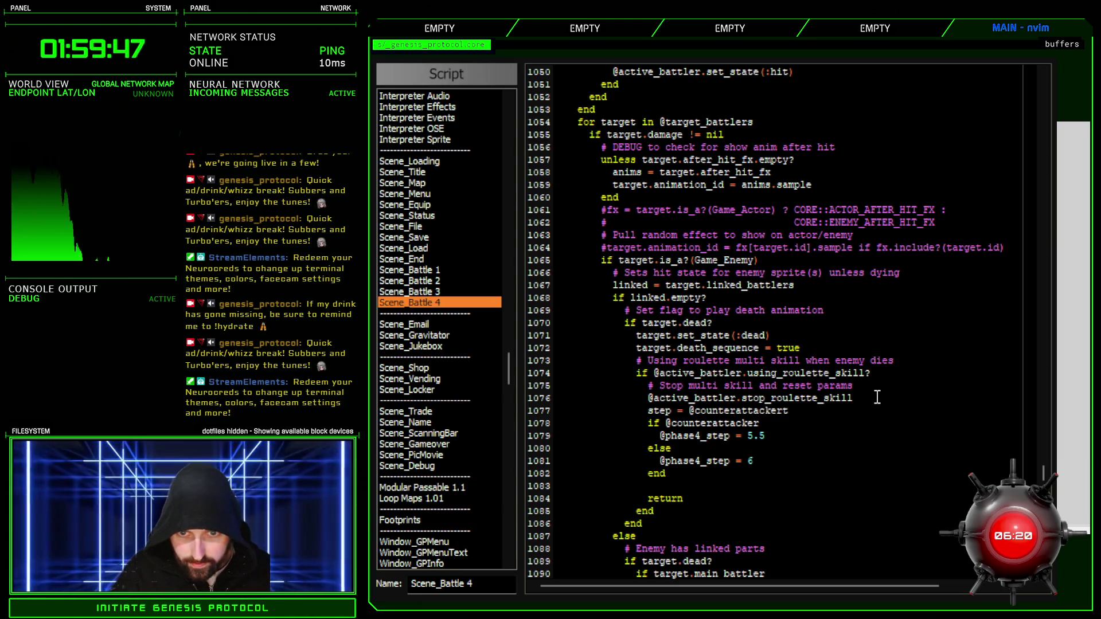
text(?)
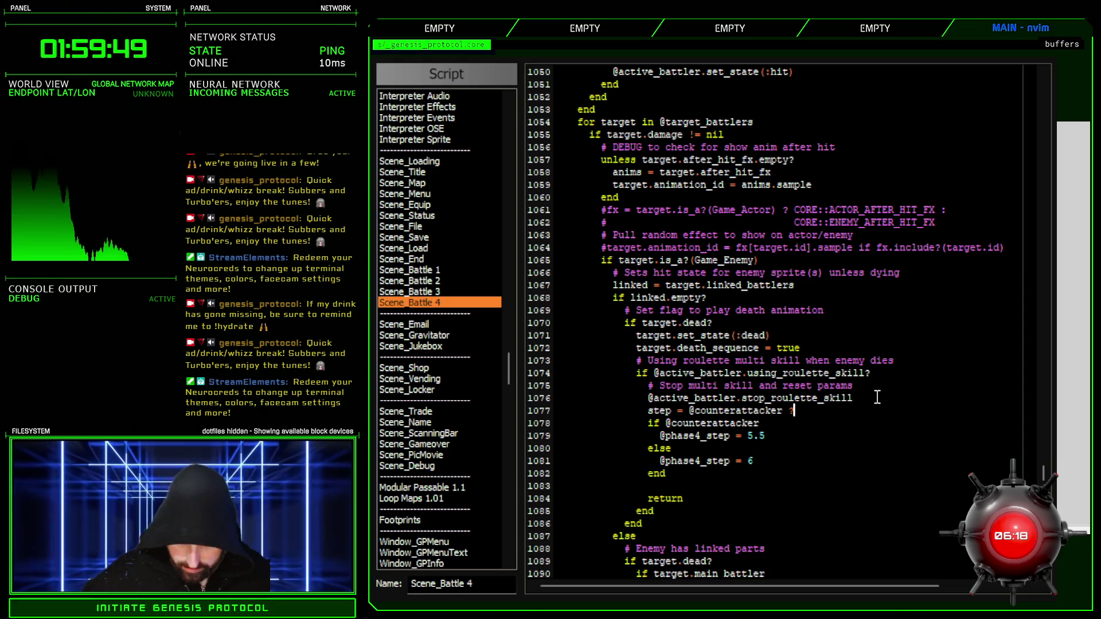
text(5.5 :6)
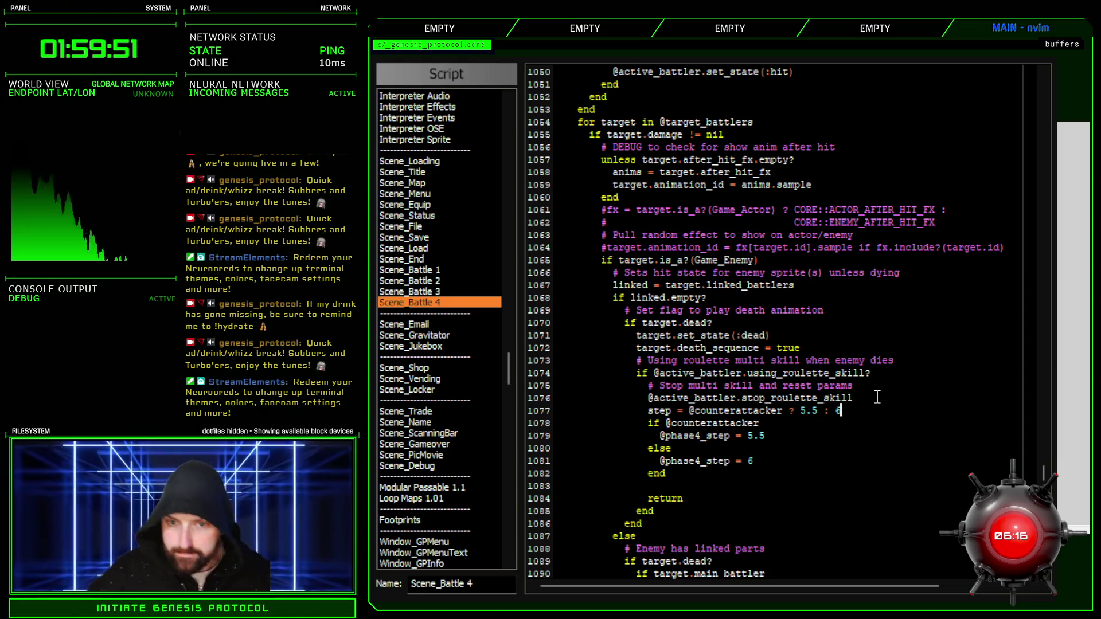
drag(749, 436, 768, 436)
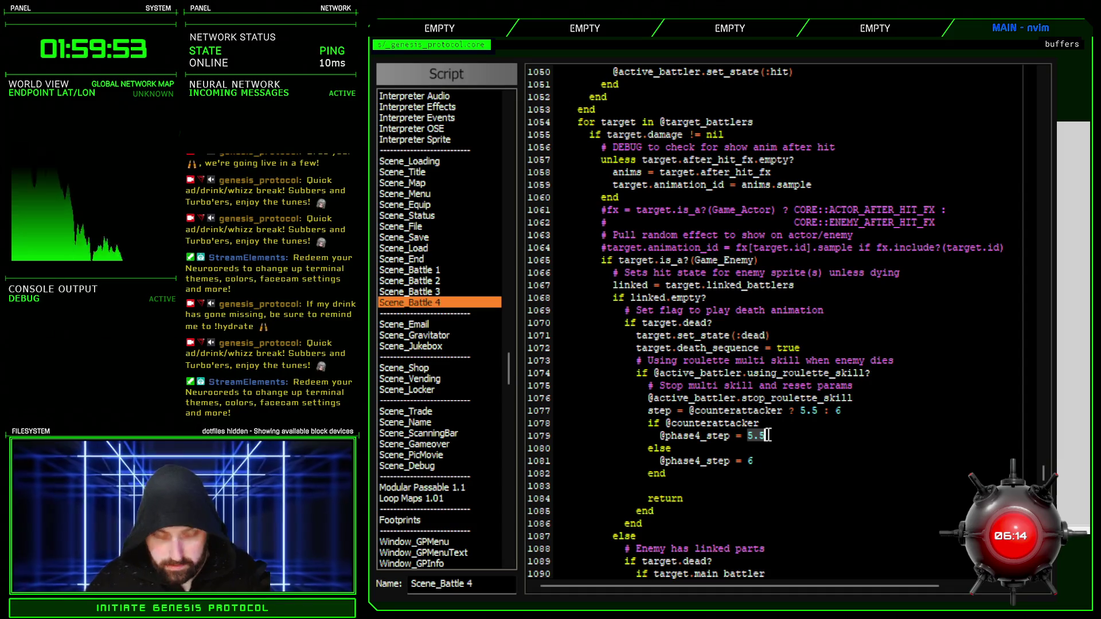
text(step)
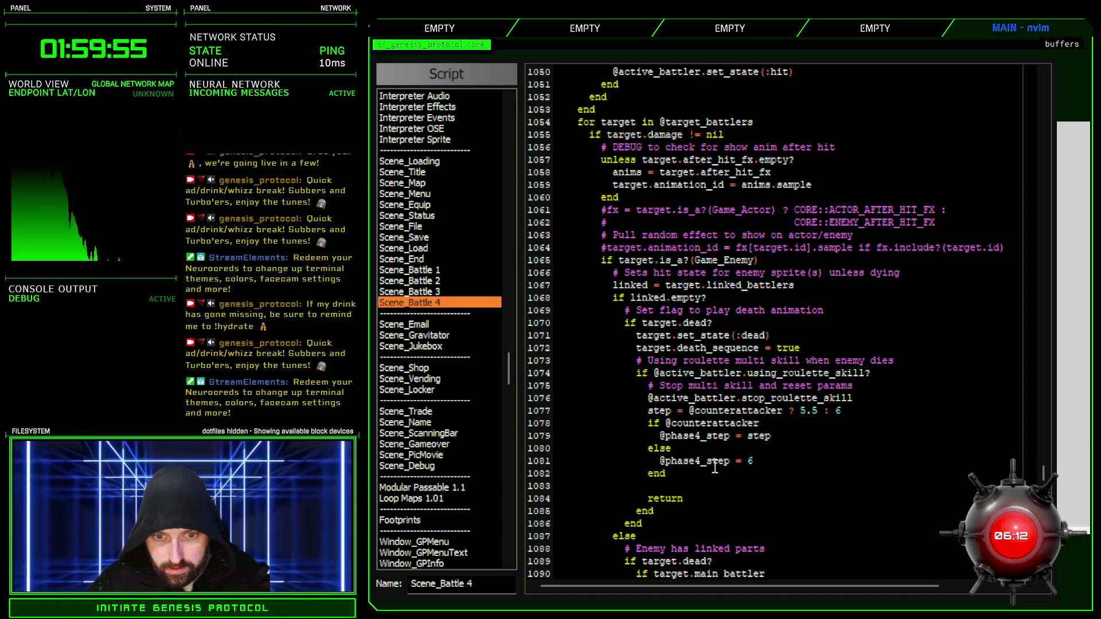
drag(668, 473, 510, 453)
key(Delete)
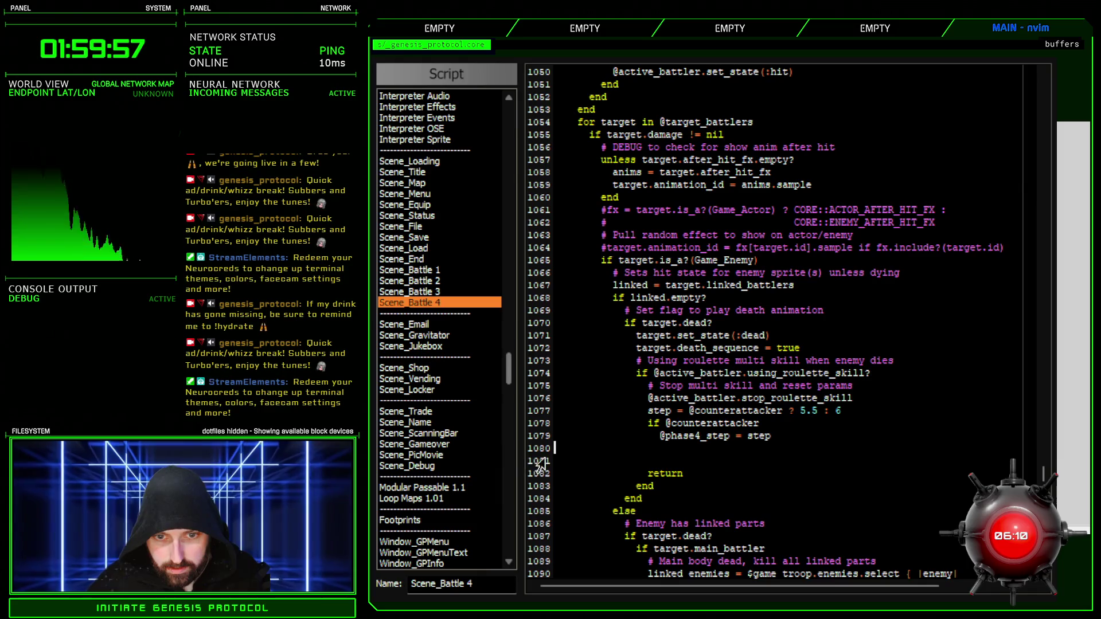
drag(769, 424, 571, 428)
key(Delete)
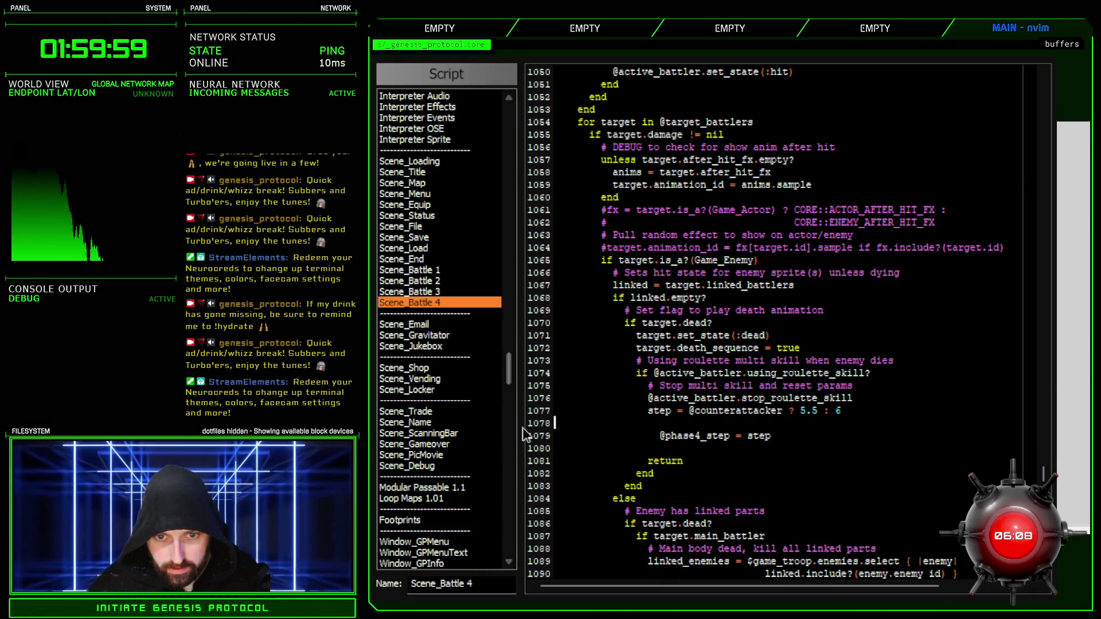
key(Delete)
key(BackSpace)
key(BackSpace)
key(BackSpace)
key(Return)
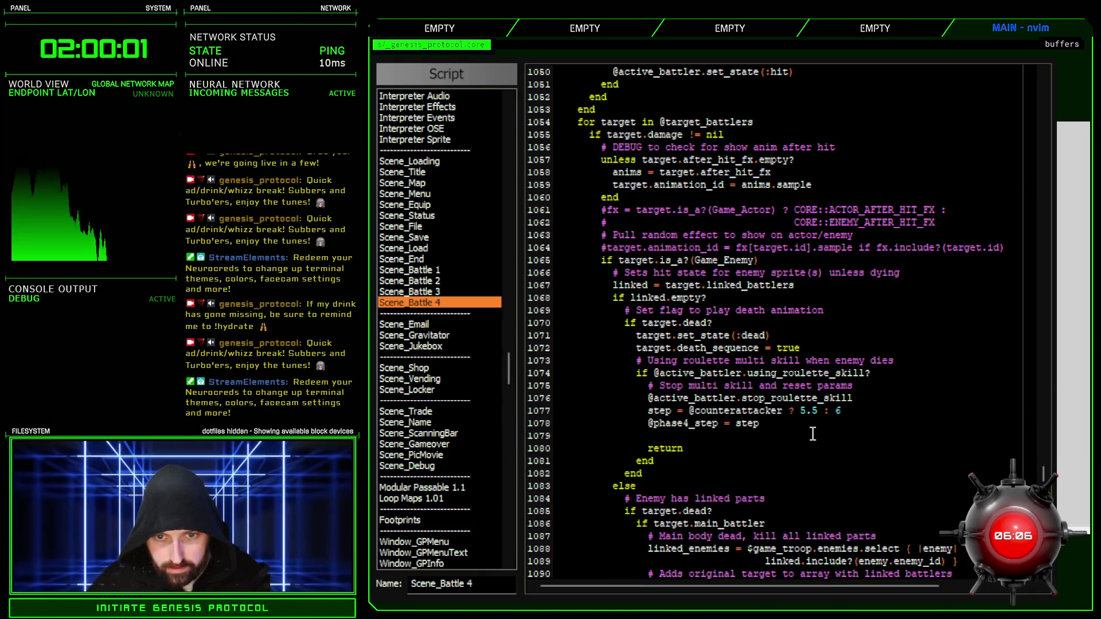
- Add the comment '# Jump to next step based on counterattack flag' and apply the script change
click(788, 429)
key(Delete)
key(Return)
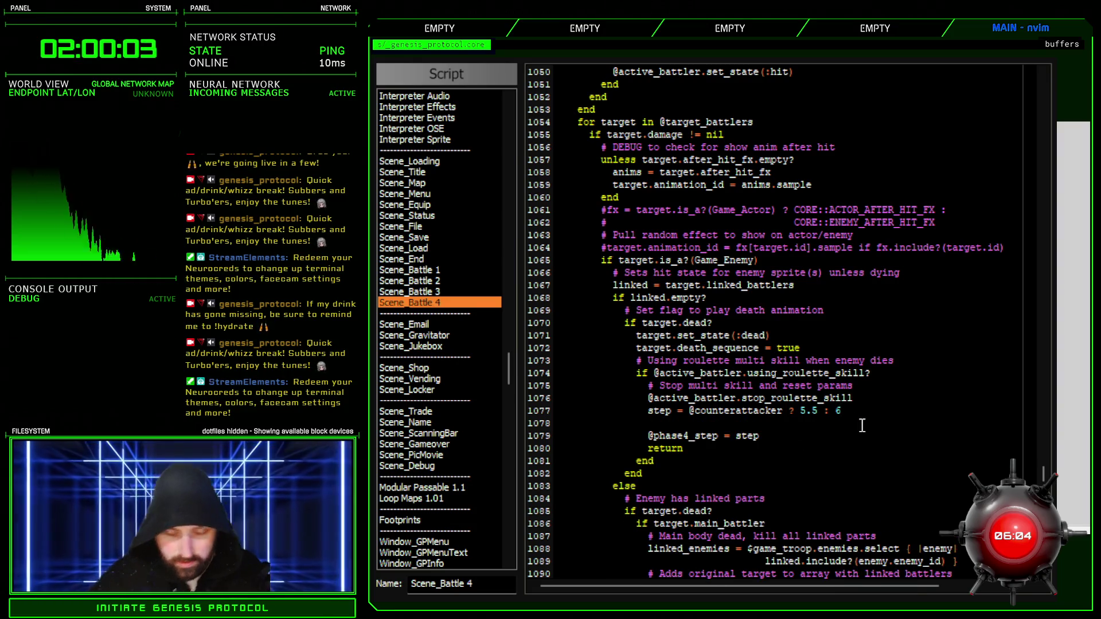
text(# Jump to n)
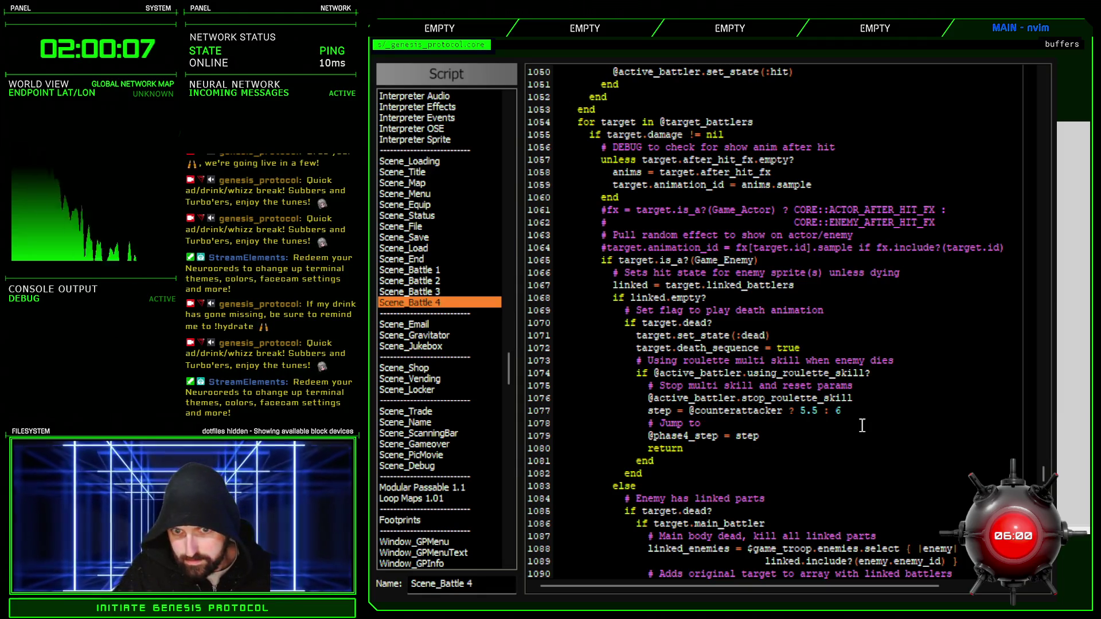
text(ext step)
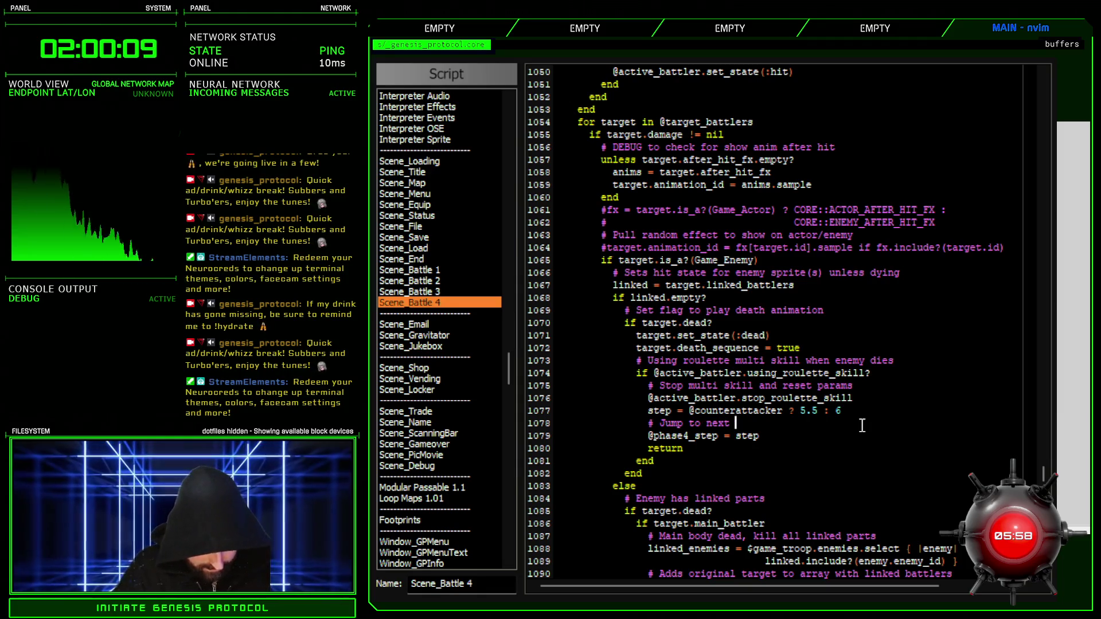
text( based on counter)
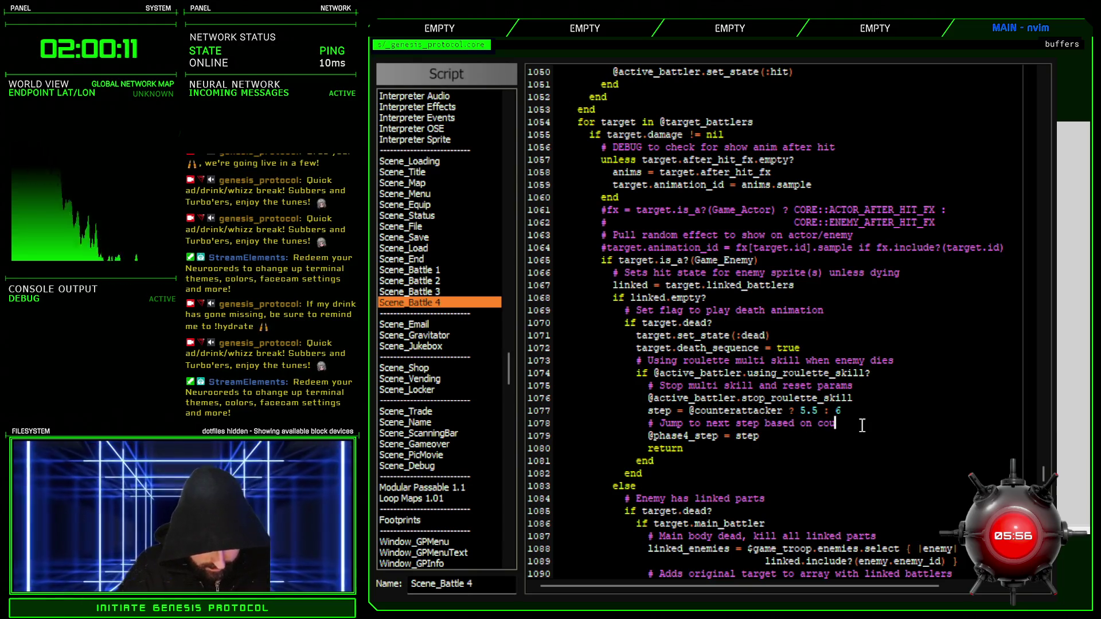
text(attack flag)
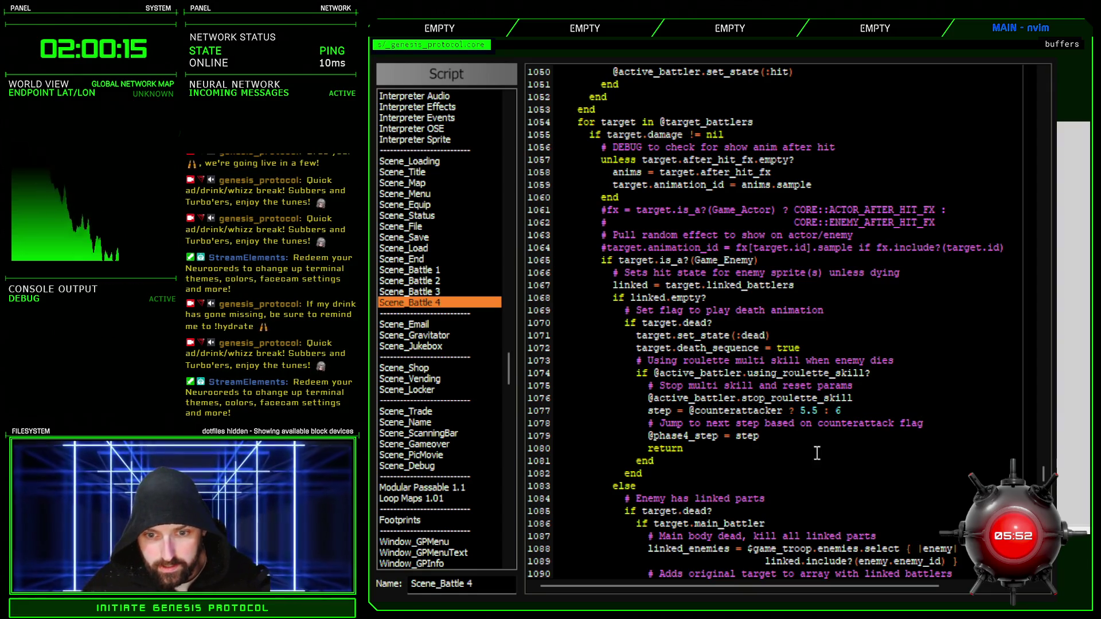
key(BackSpace)
key(BackSpace)
key(BackSpace)
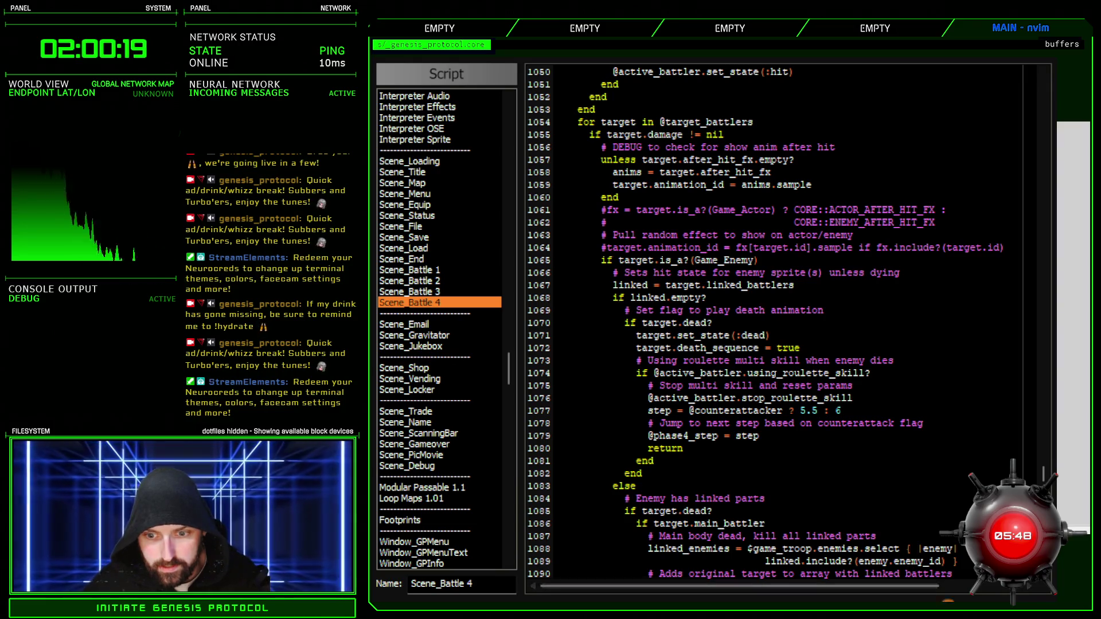
key(F12)
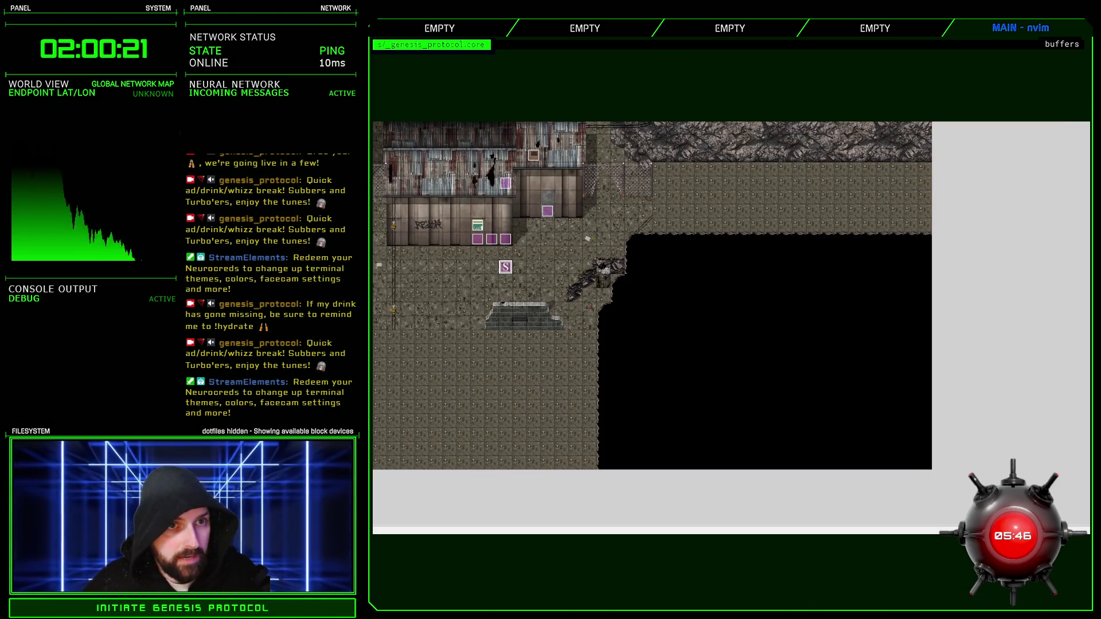
- Battle-test the Test Battle troop, blowing up the Flammable Tank with the second skill, then end the test
key(F9)
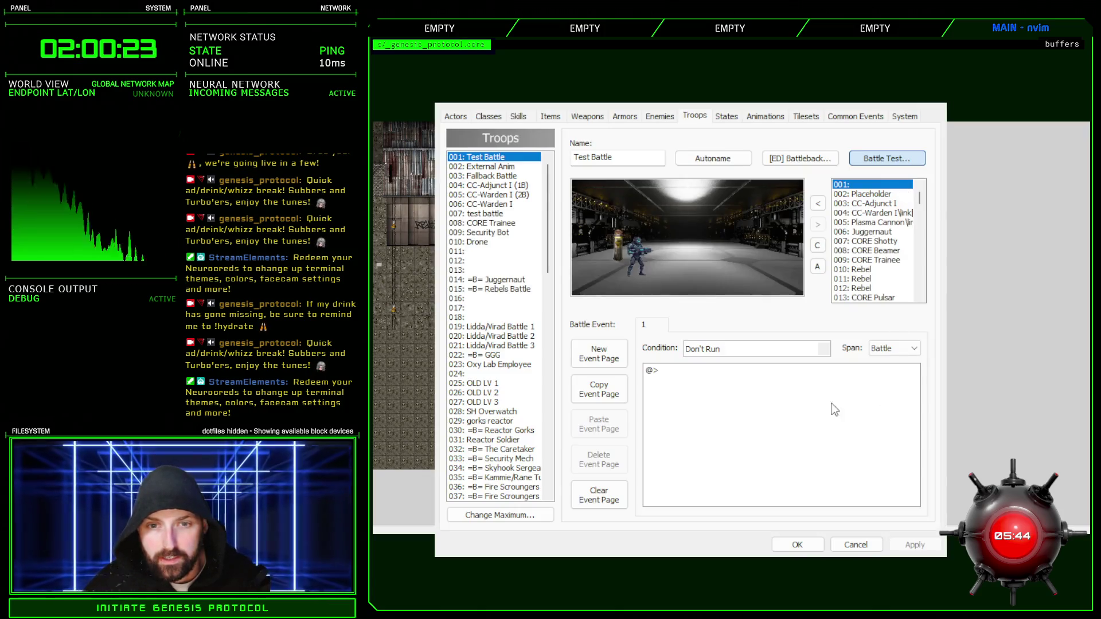
click(886, 159)
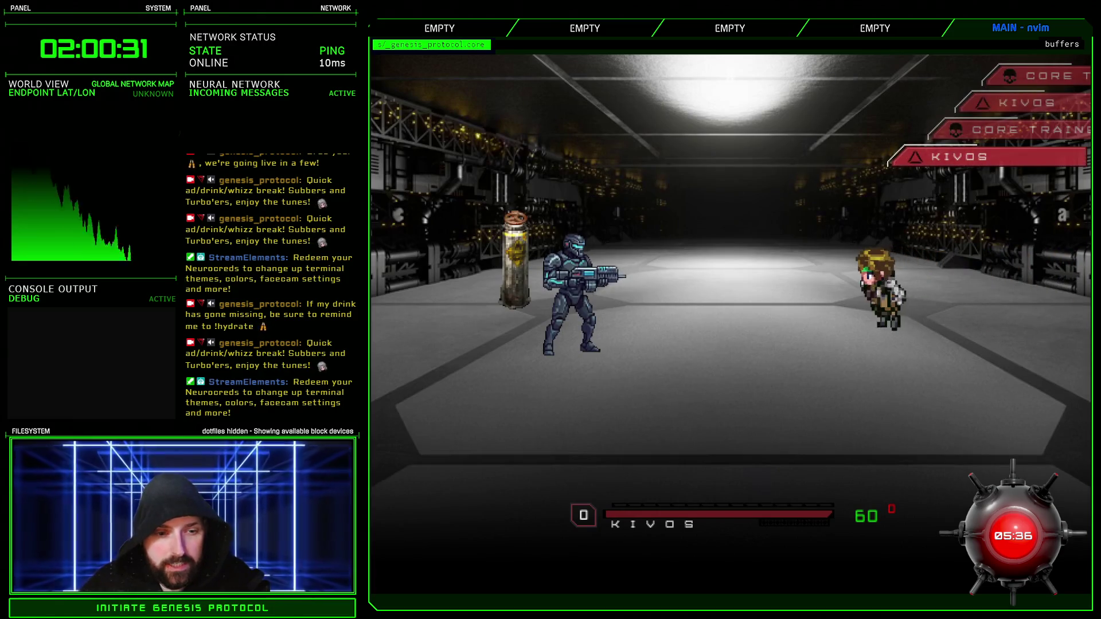
key(Return)
key(Down)
key(Return)
key(Return)
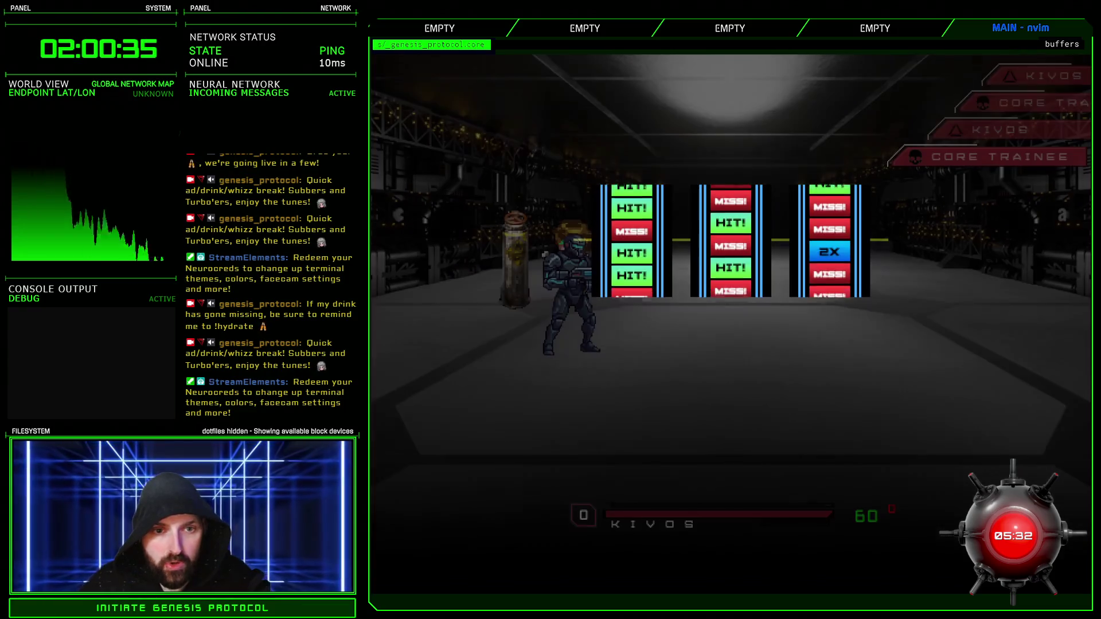
key(Return)
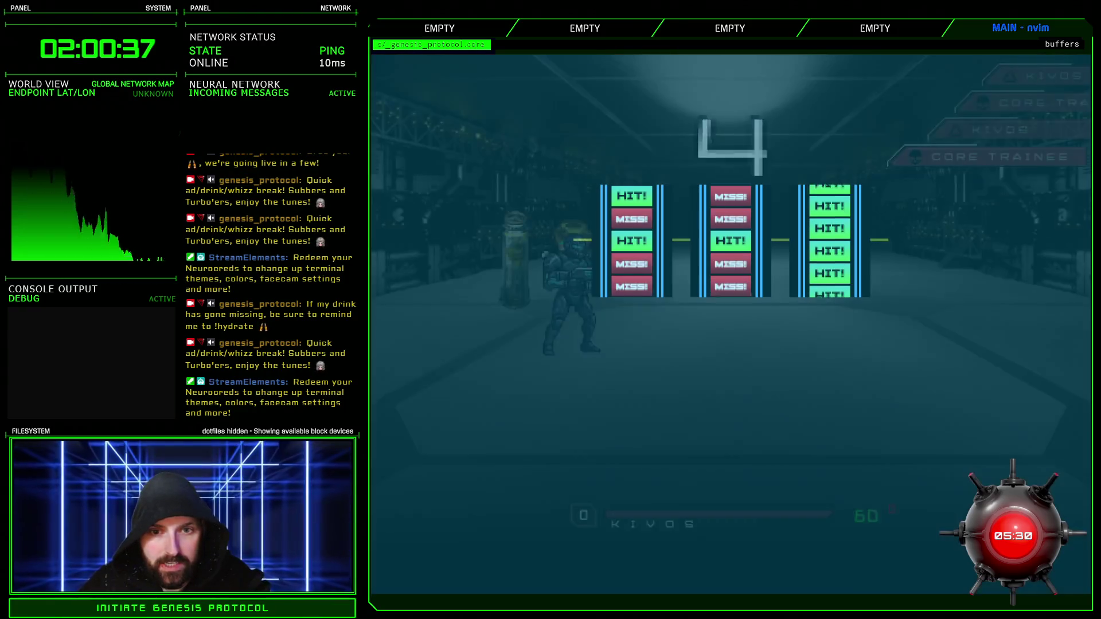
key(Return)
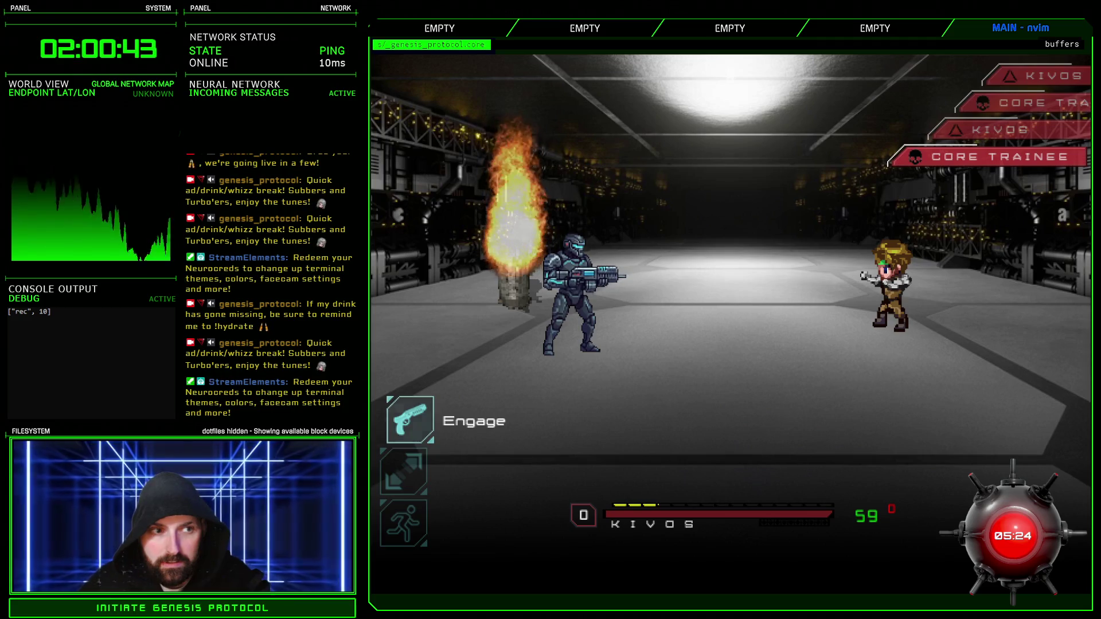
key(Down)
key(Return)
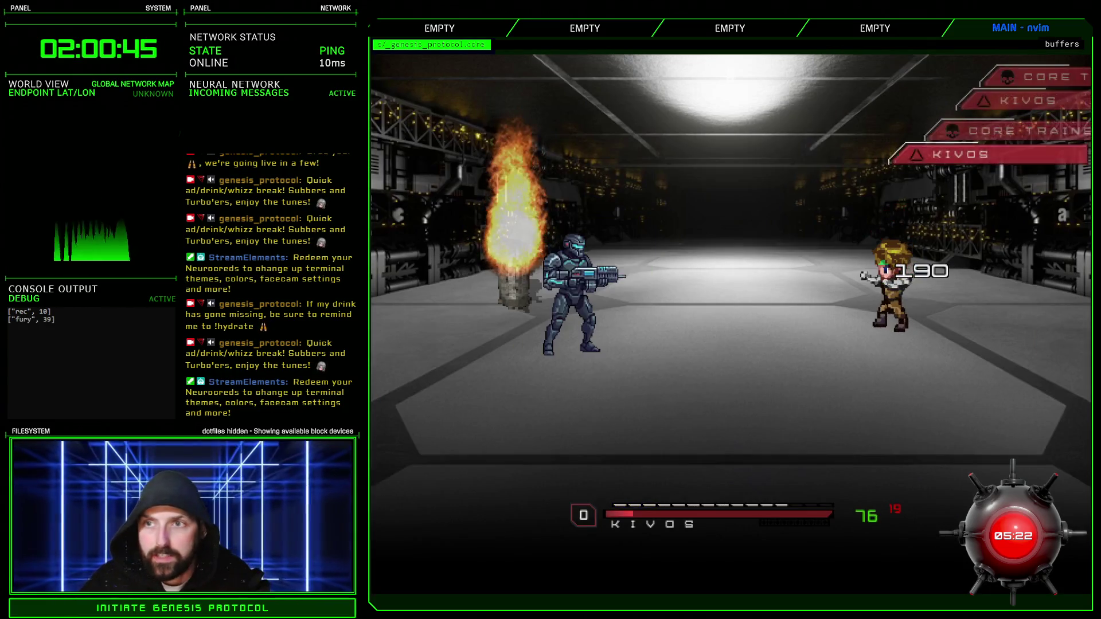
key(alt+F4)
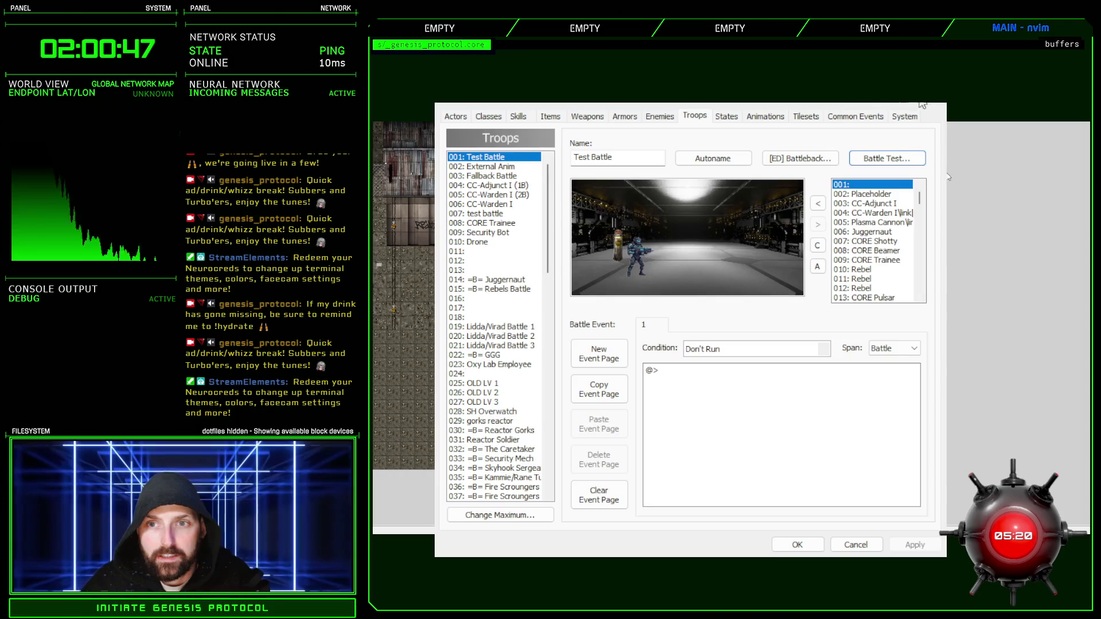
click(927, 106)
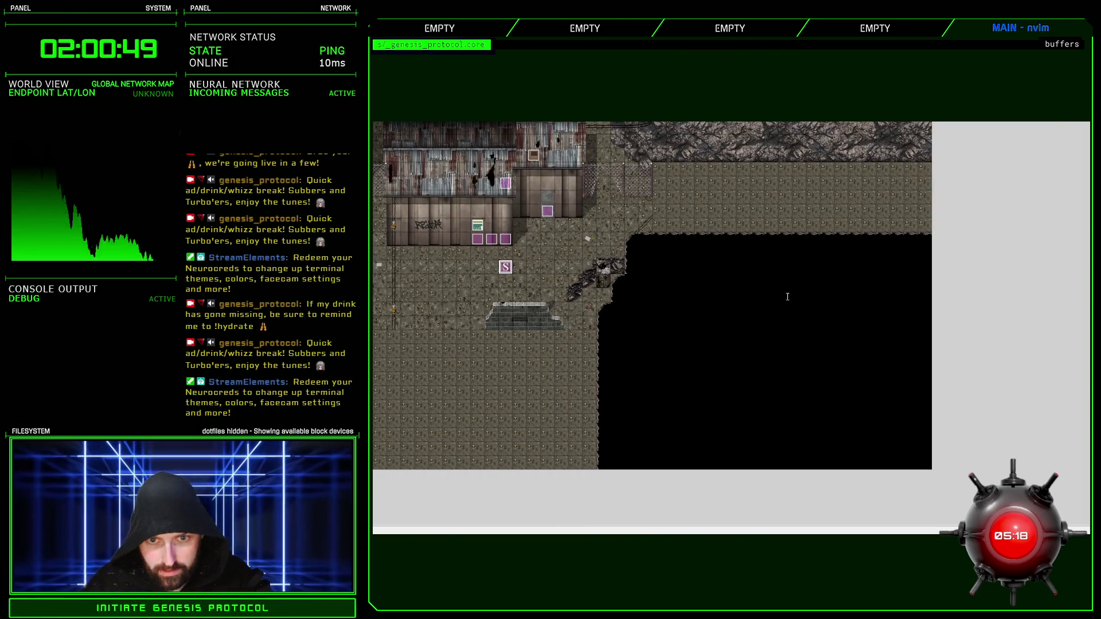
key(F11)
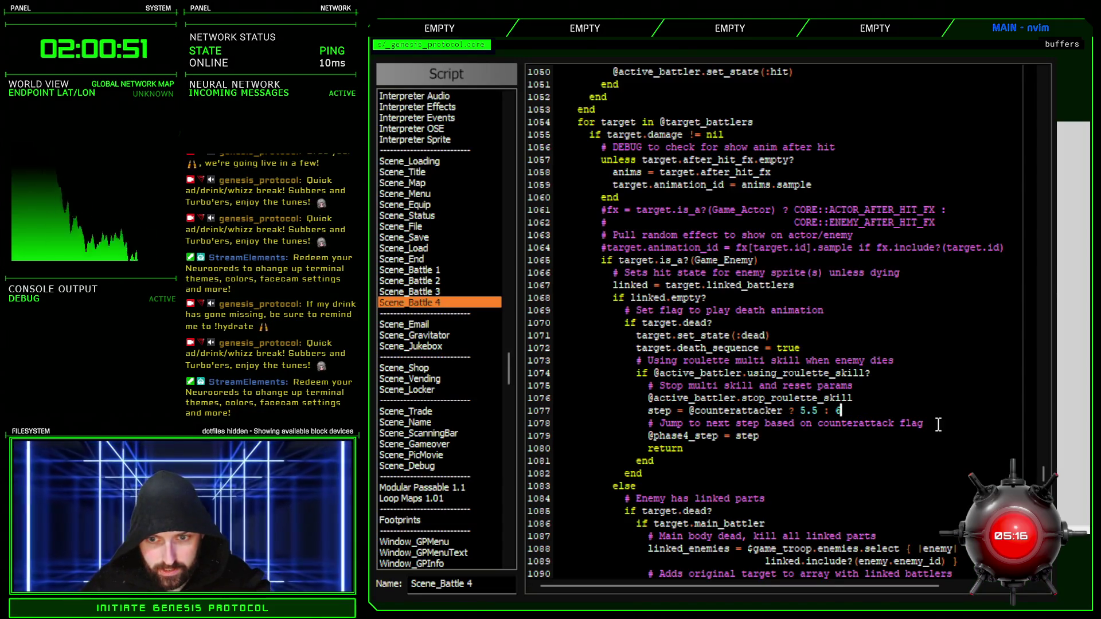
key(Return)
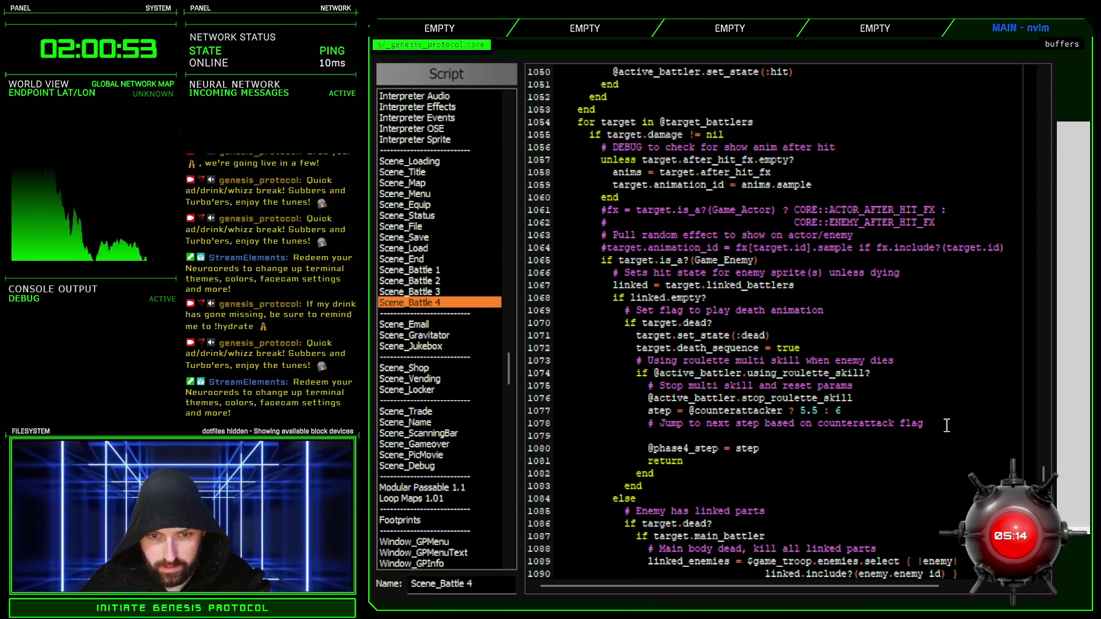
text(puts)
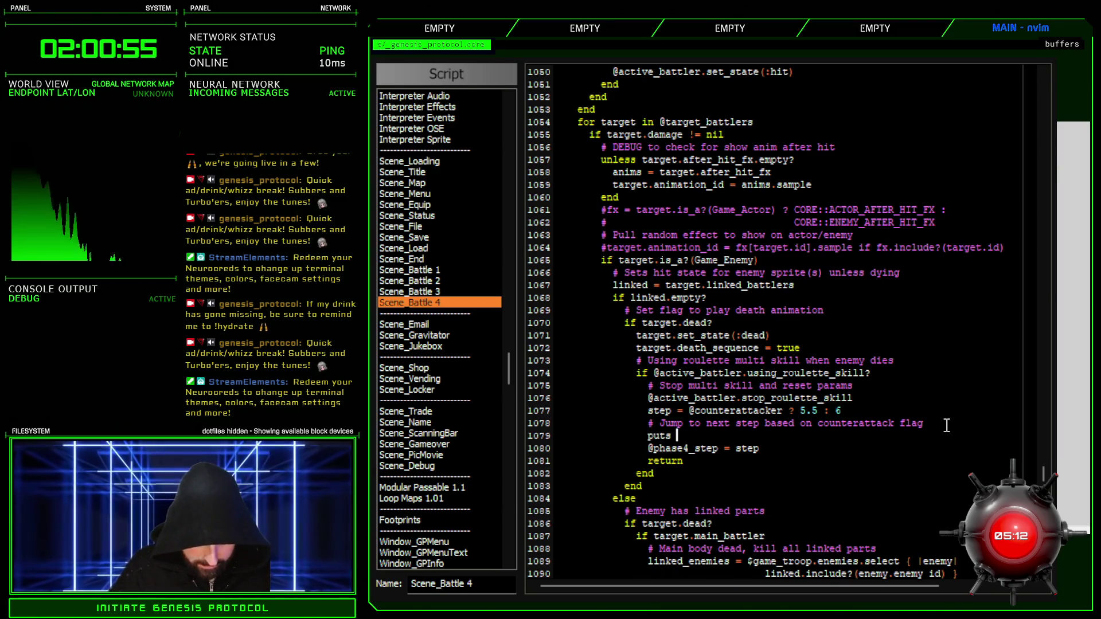
text( step)
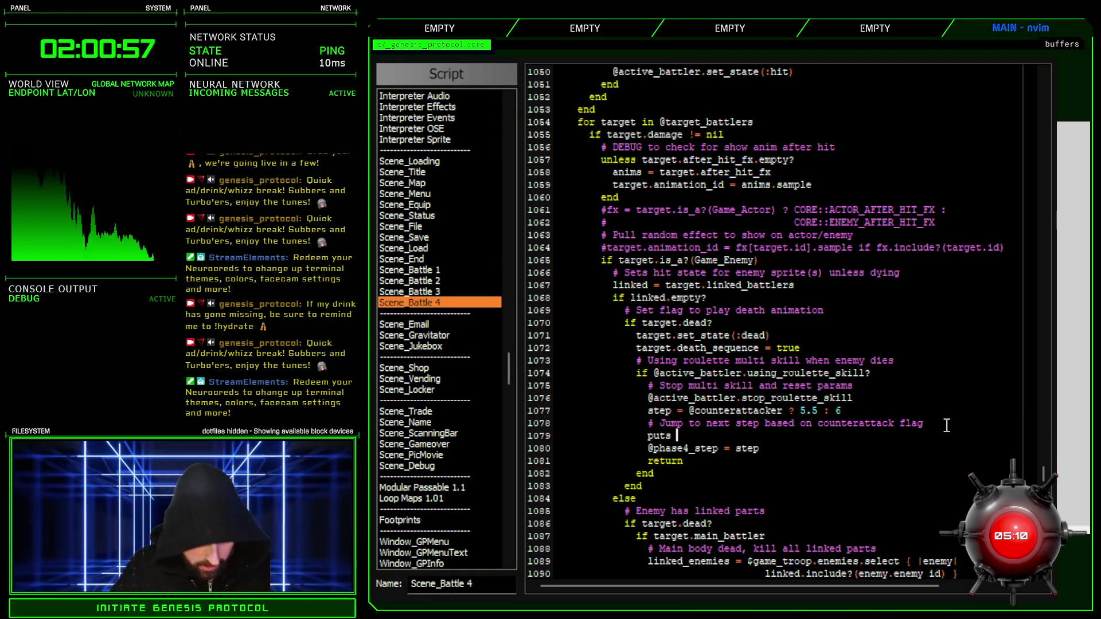
key(F12)
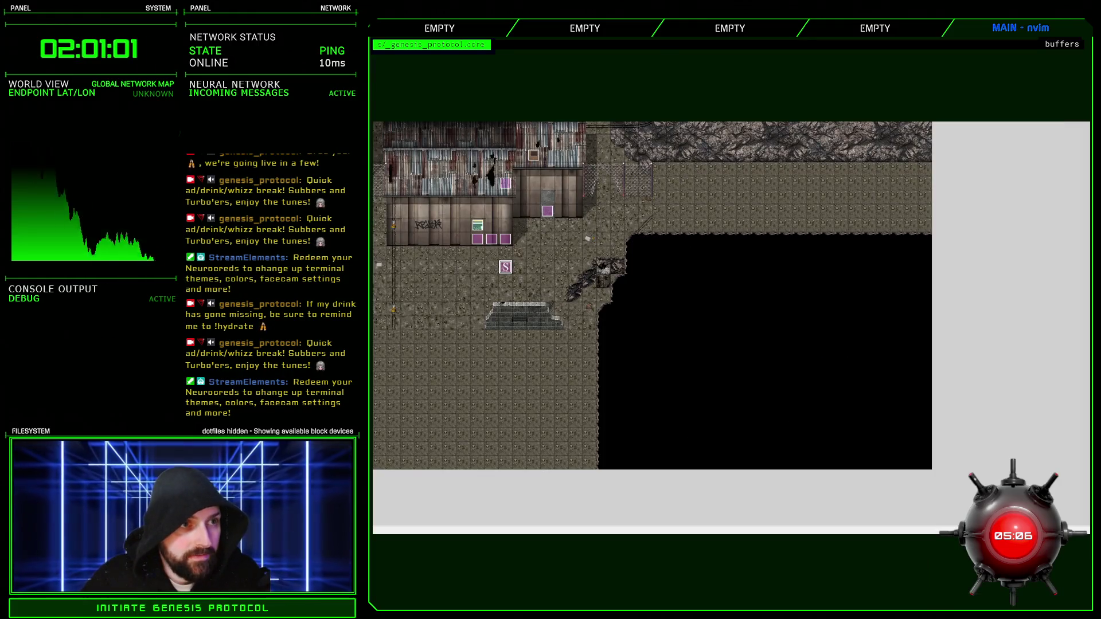
- Start a new battle test and aim the second skill at the Flammable Tank
key(alt+F4)
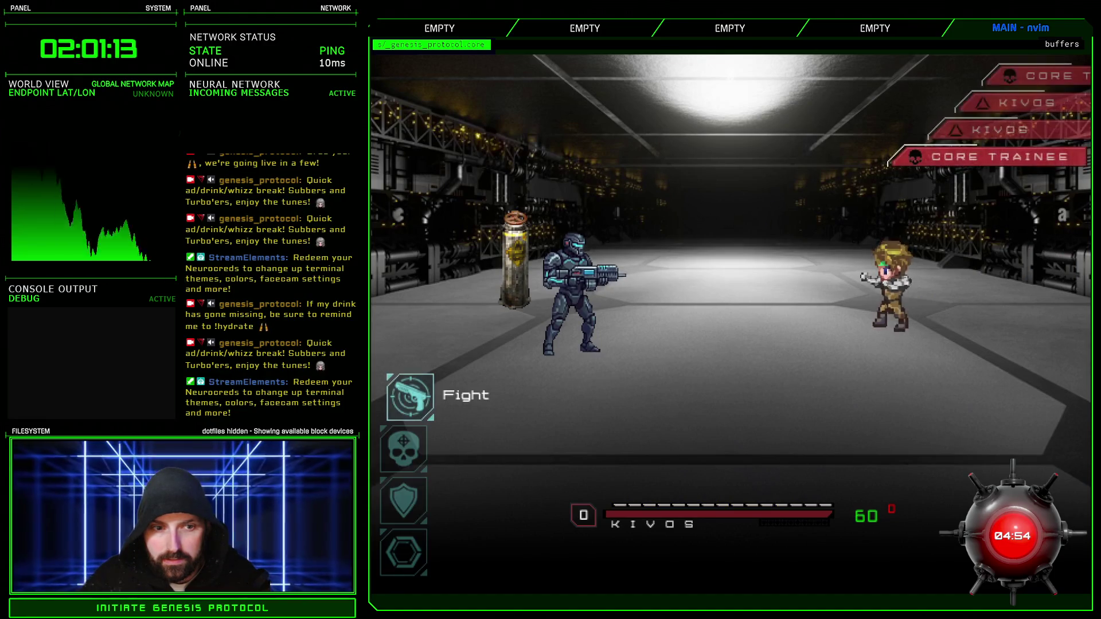
key(Return)
key(Down)
key(Return)
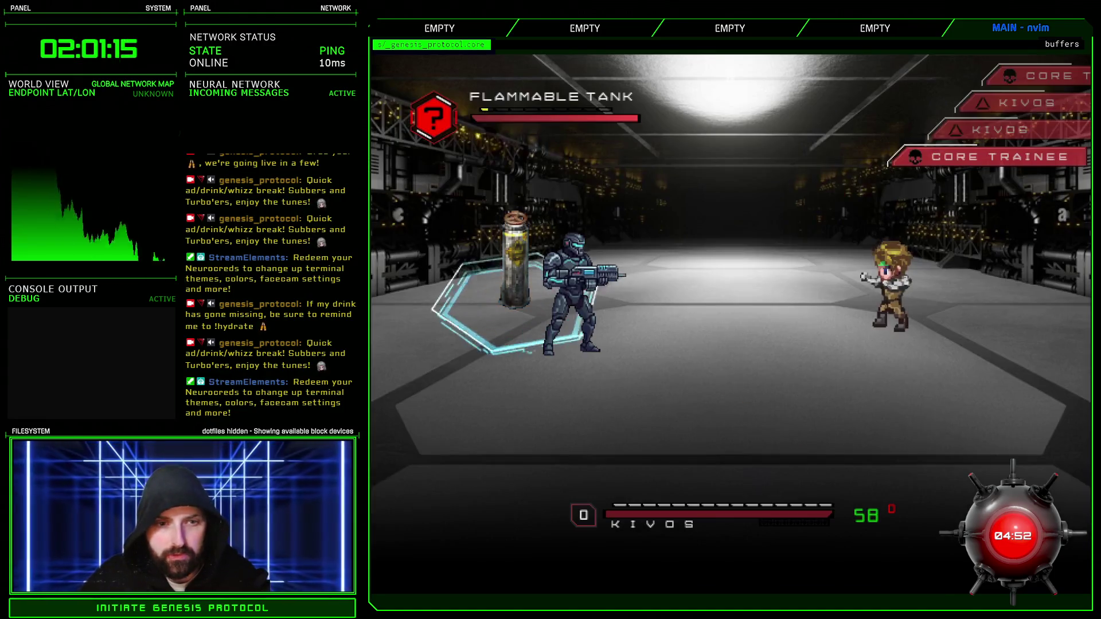
key(Return)
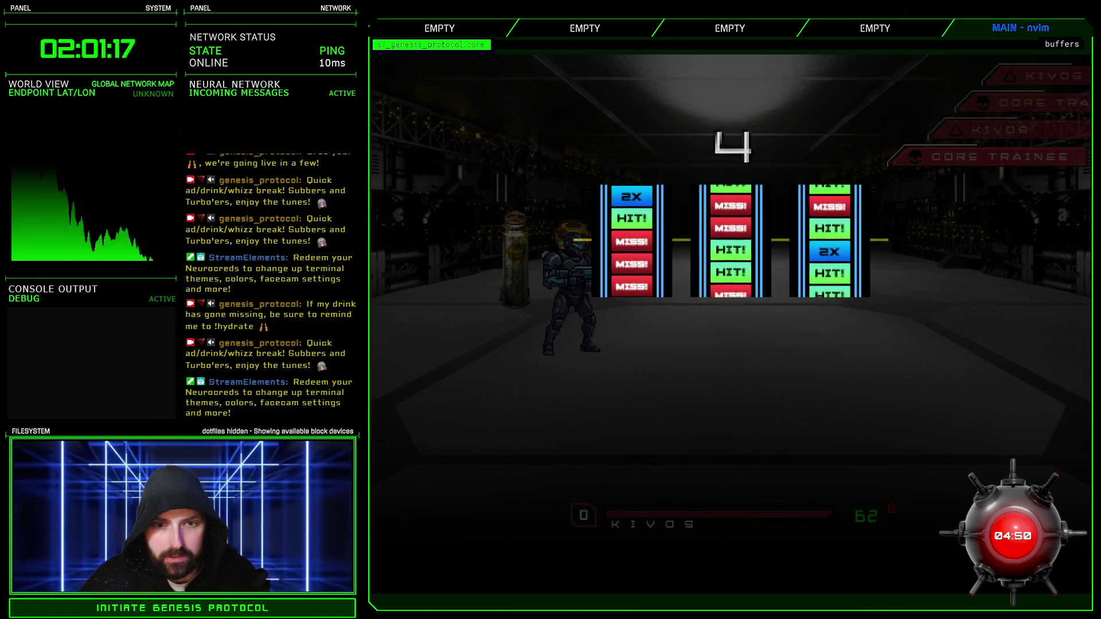
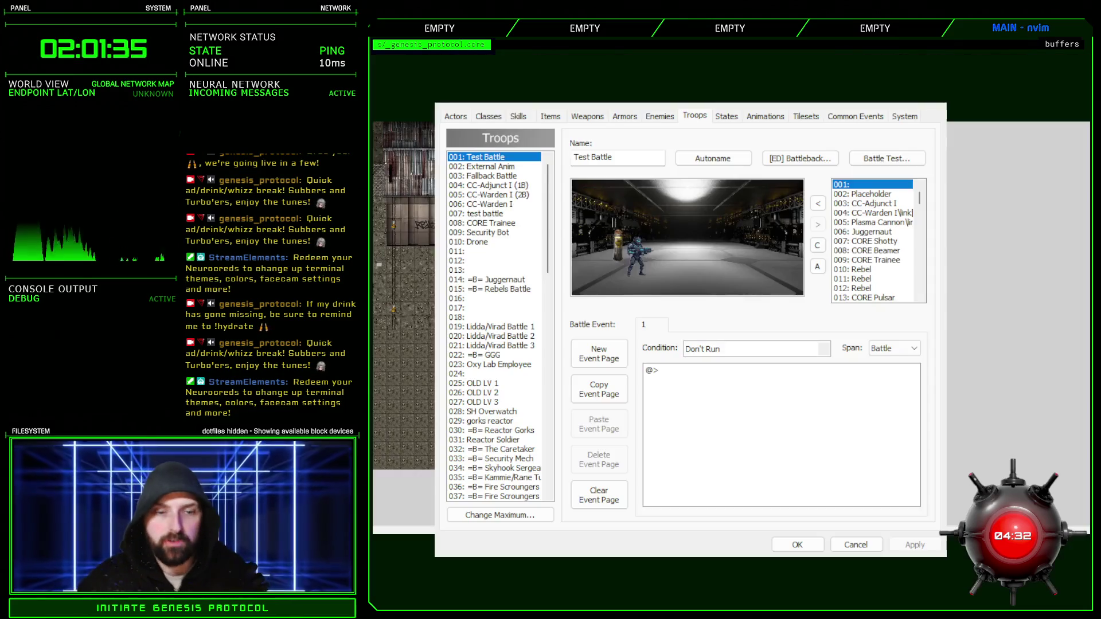
- Close the Database and delete the 'puts step' debug line at line 1079 in Scene_Battle 4
click(797, 545)
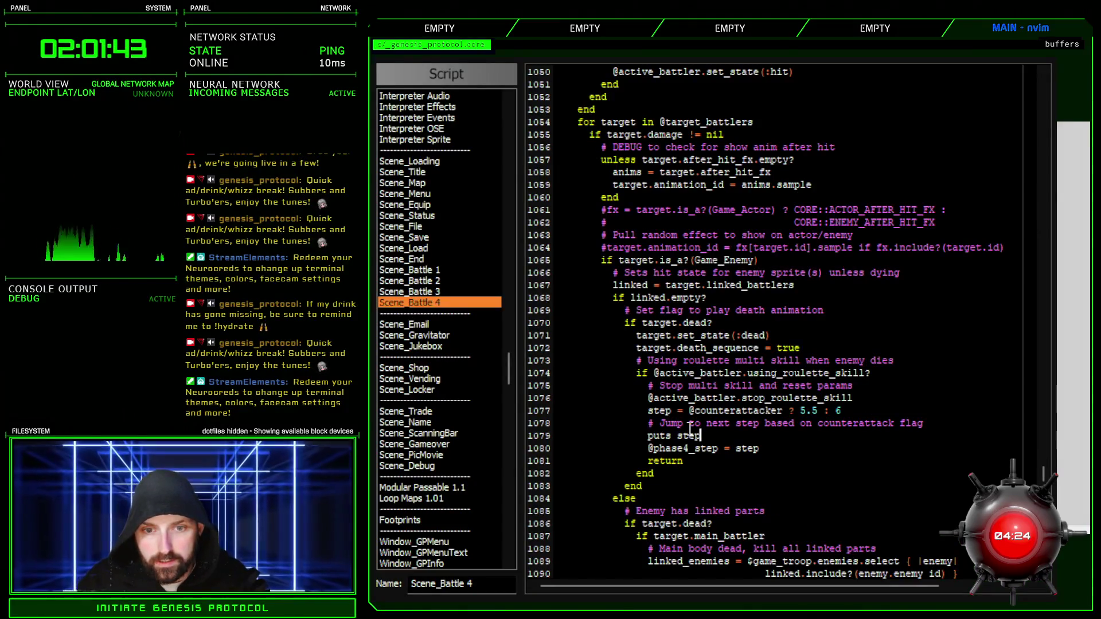
click(539, 285)
key(Delete)
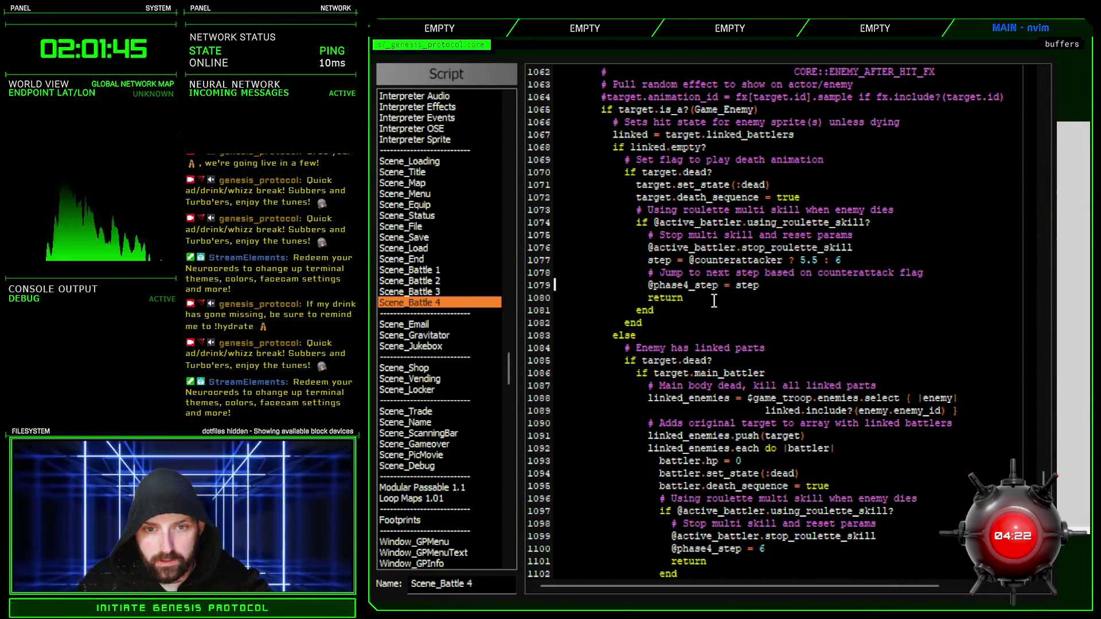
- Review the roulette and linked-parts branches, then select the counterattack step lines 1077–1079
scroll(751, 366, down, 6)
mouse_move(686, 135)
mouse_down()
mouse_move(723, 459)
mouse_move(740, 488)
mouse_up()
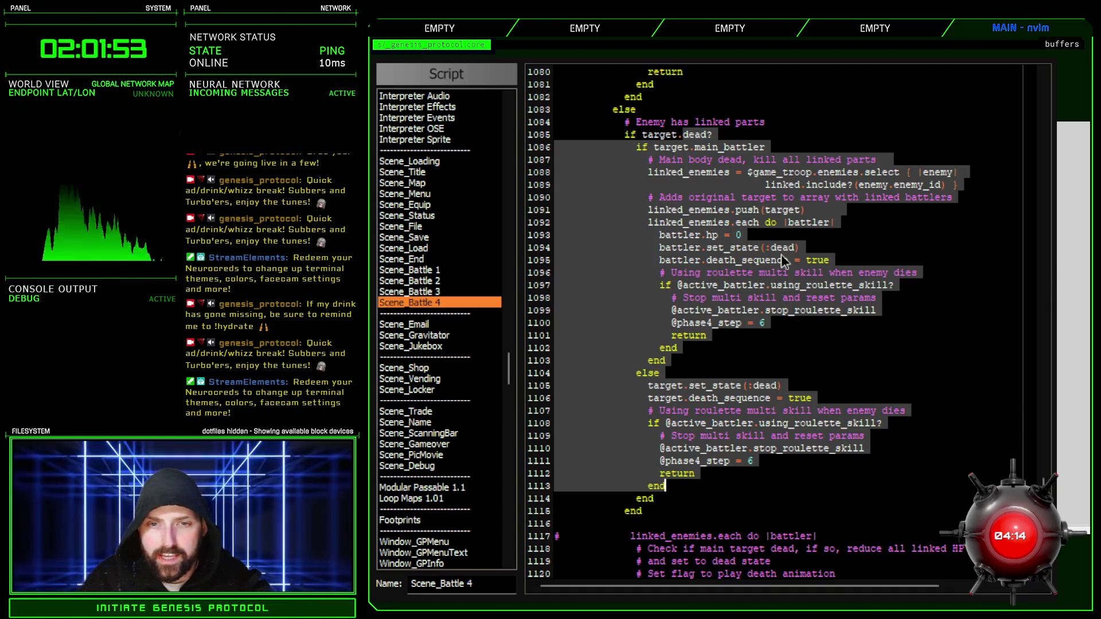
click(721, 148)
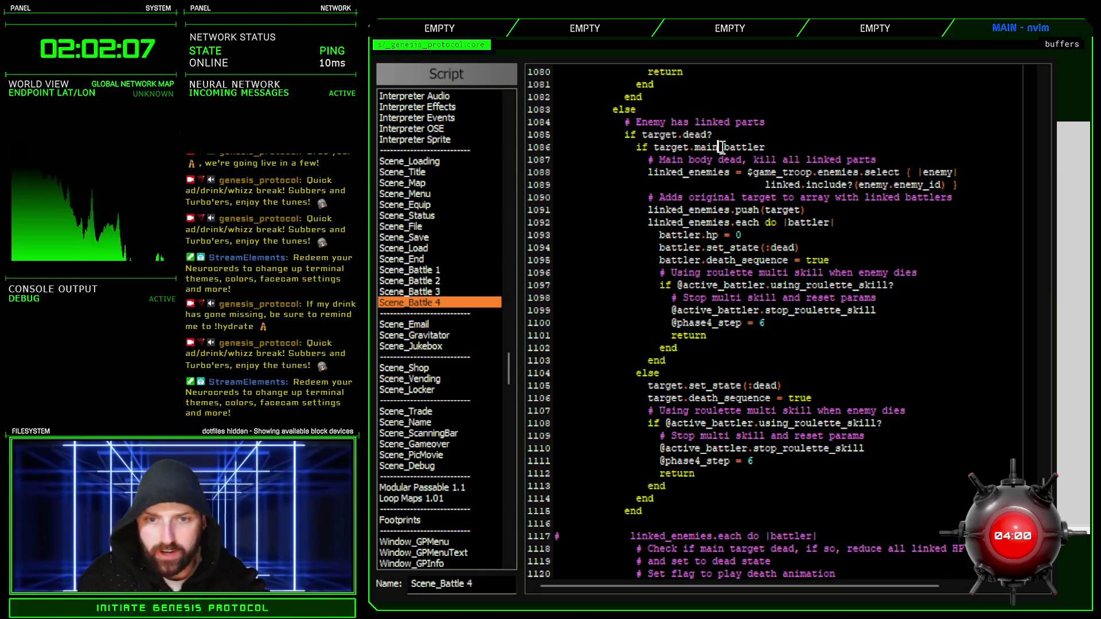
scroll(809, 391, up, 4)
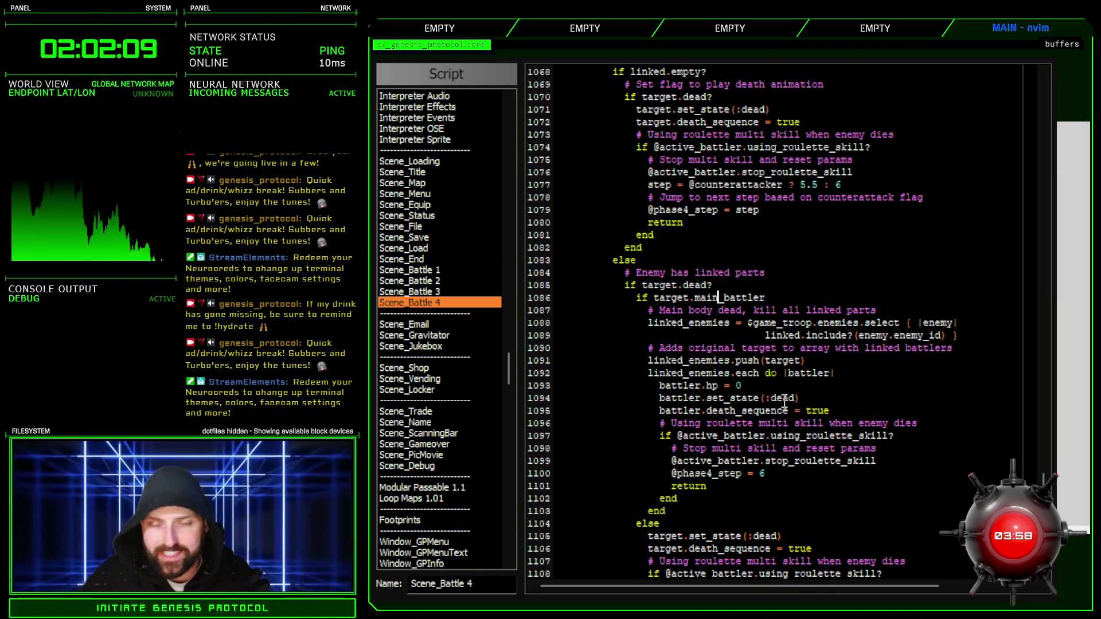
scroll(772, 395, up, 2)
drag(668, 272, 785, 286)
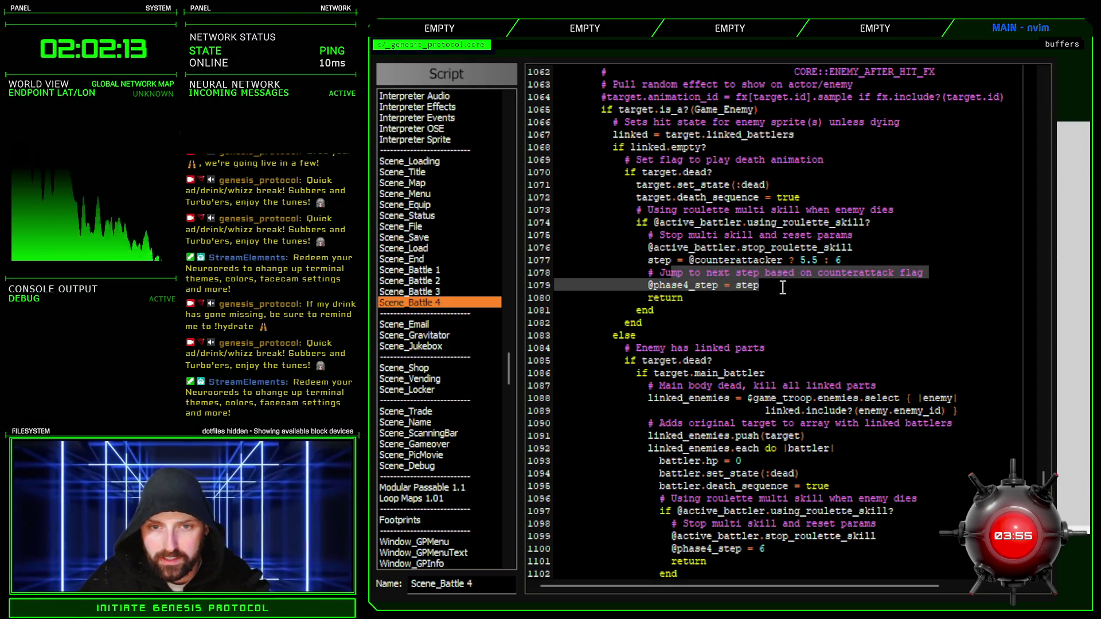
click(783, 287)
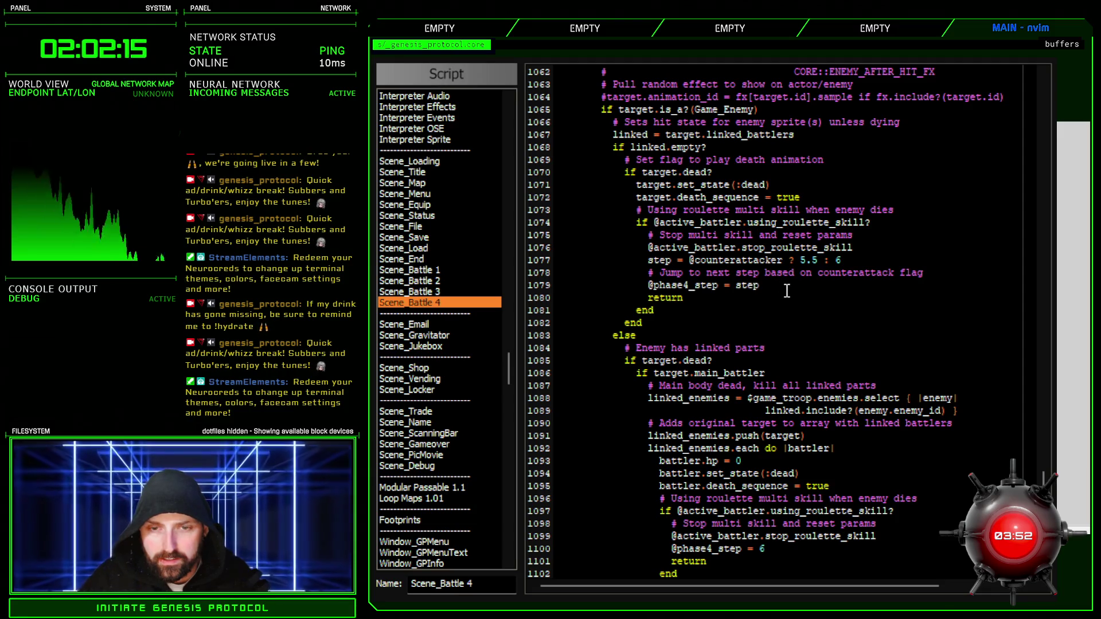
drag(695, 223, 755, 287)
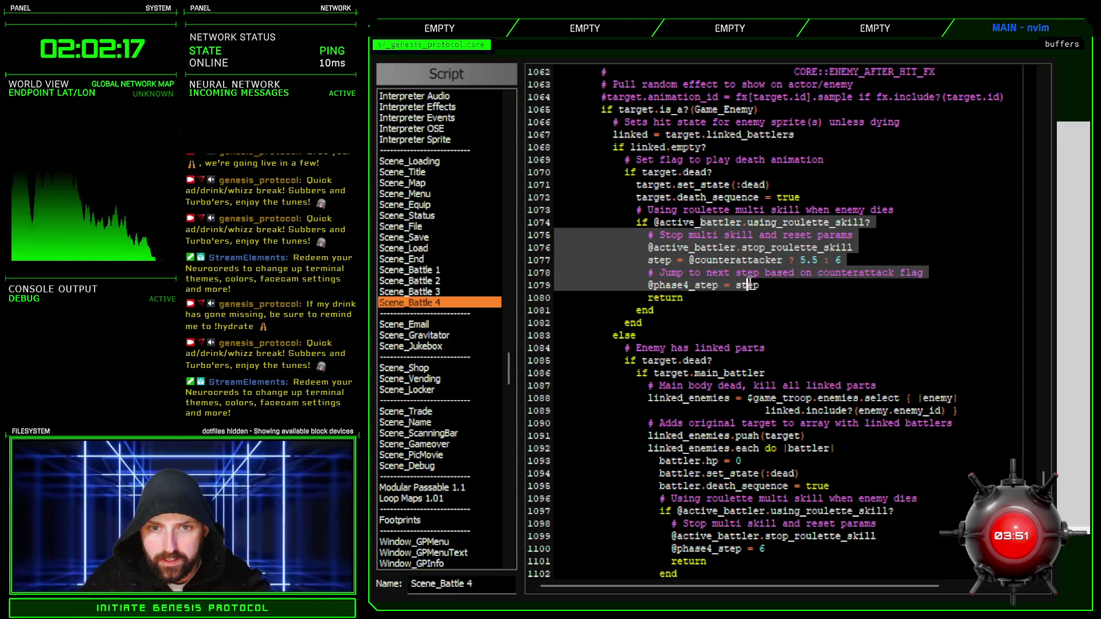
scroll(796, 395, down, 4)
mouse_move(764, 361)
mouse_down()
mouse_move(801, 429)
mouse_move(794, 400)
mouse_move(885, 390)
mouse_up()
key(Escape)
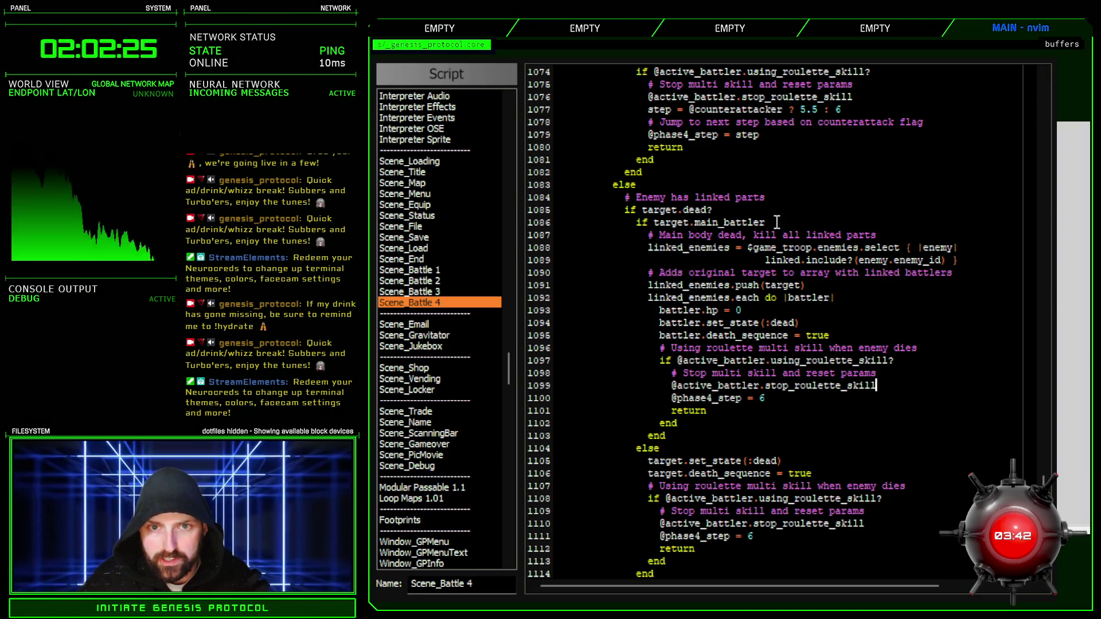
drag(537, 109, 545, 138)
key(ctrl+c)
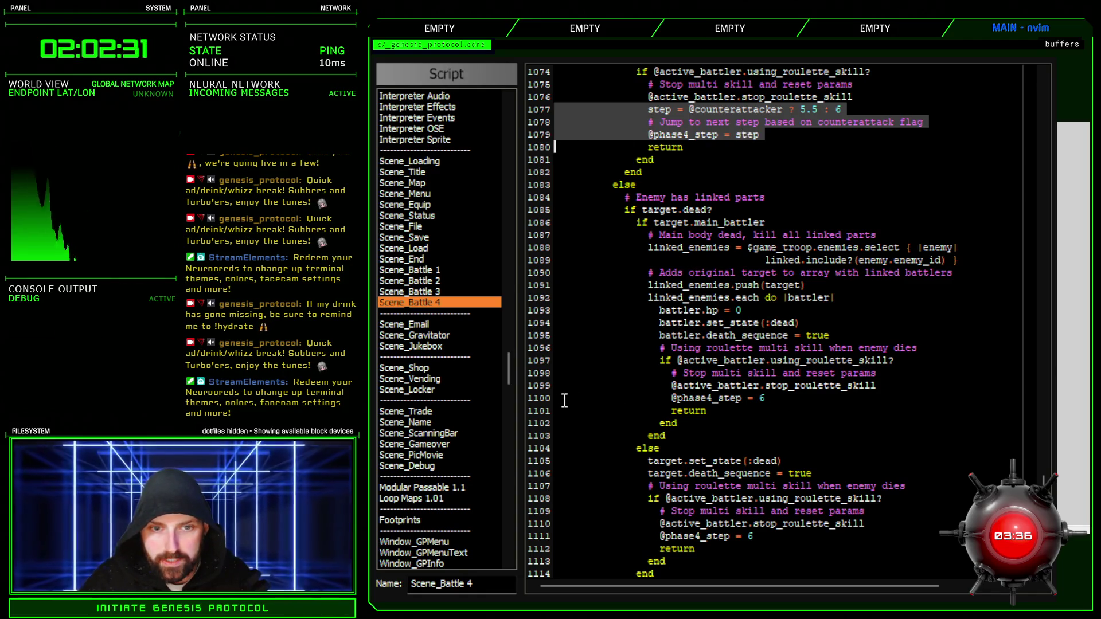
click(543, 400)
key(ctrl+v)
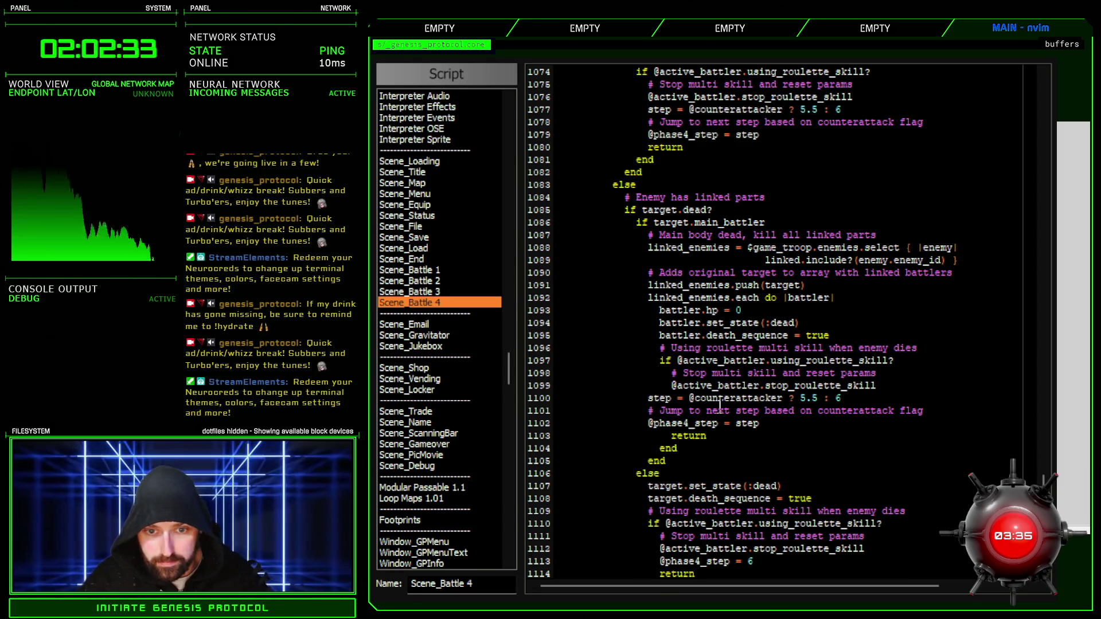
drag(542, 398, 539, 427)
key(Tab)
key(Tab)
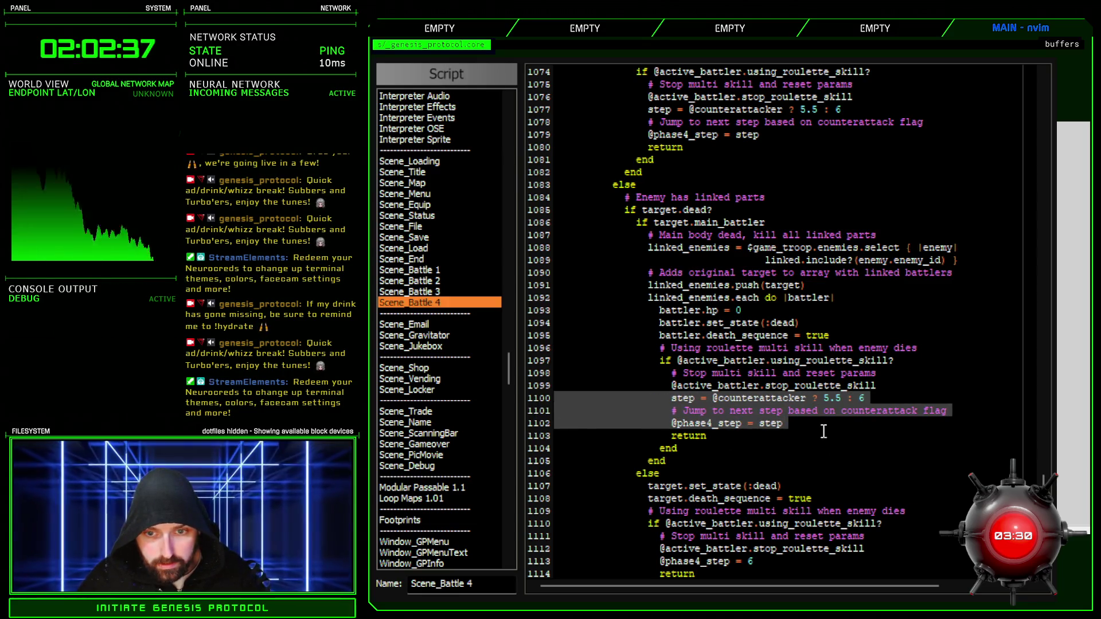
click(817, 429)
- Copy lines 1100–1102 and paste them over the fixed step on line 1113
scroll(814, 436, down, 4)
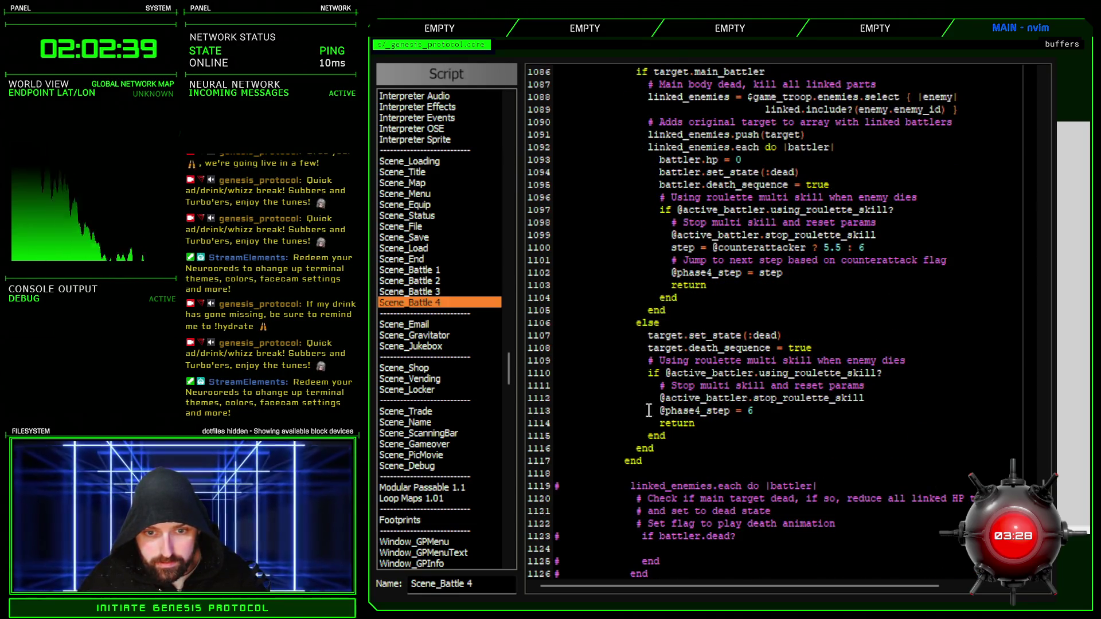
click(542, 411)
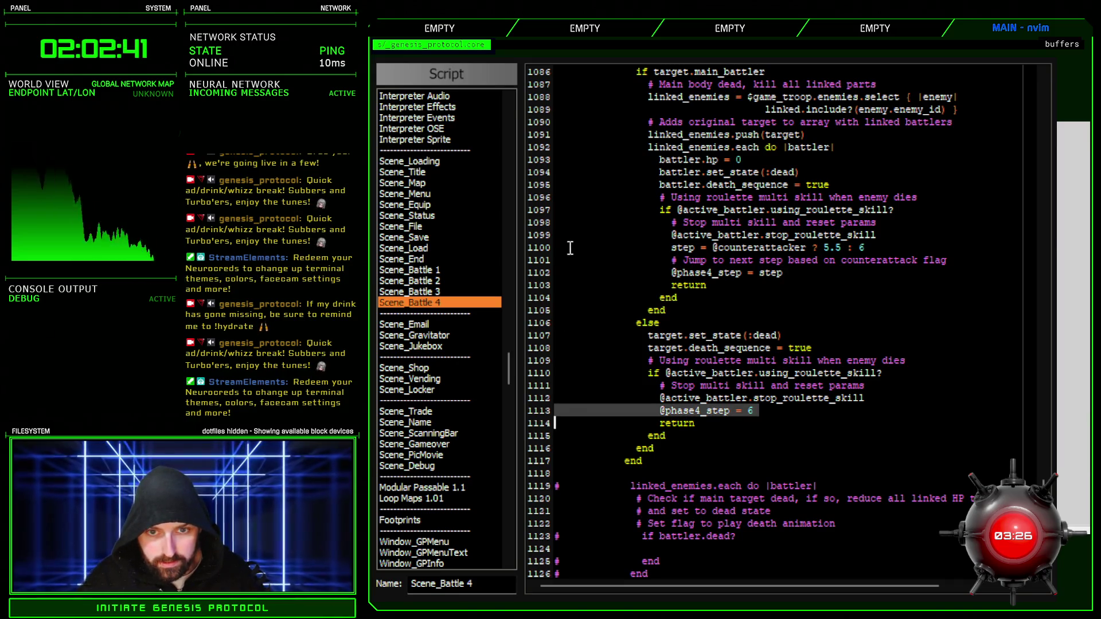
click(537, 247)
drag(538, 252, 533, 273)
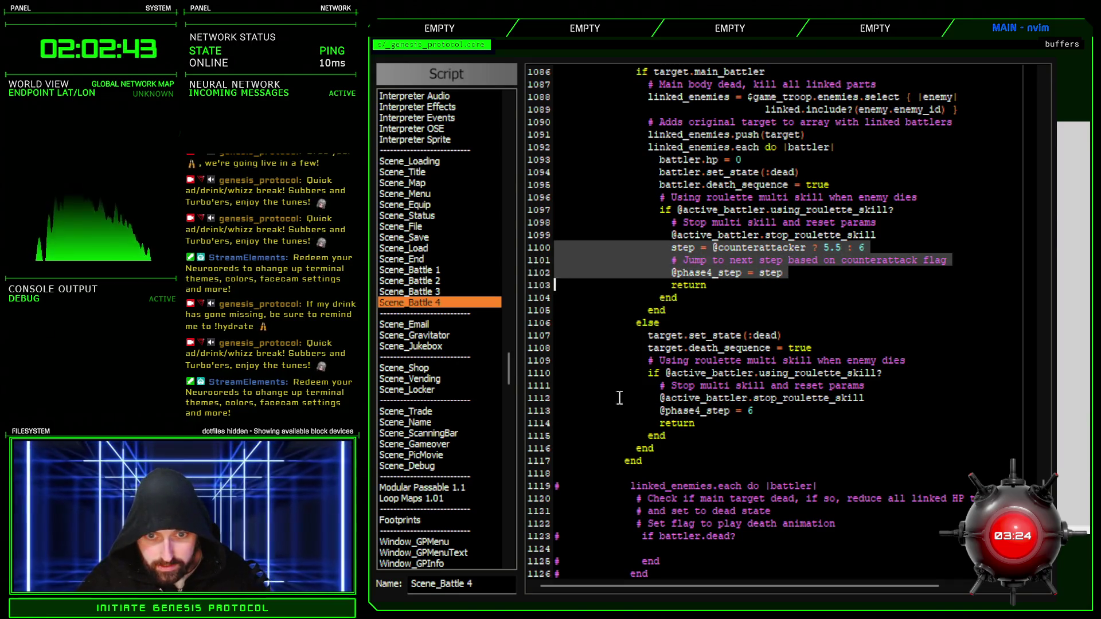
key(ctrl+c)
click(536, 410)
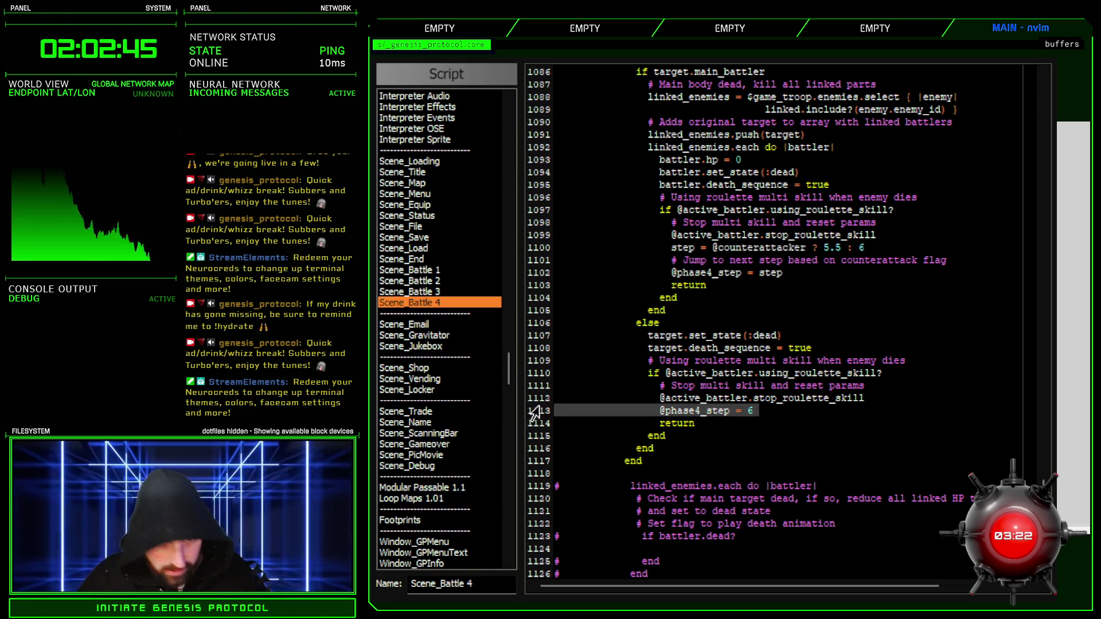
key(ctrl+v)
- Dedent the pasted lines 1113–1115 to align with the surrounding block
click(671, 411)
key(BackSpace)
key(BackSpace)
click(672, 424)
key(BackSpace)
key(BackSpace)
click(671, 435)
key(BackSpace)
key(BackSpace)
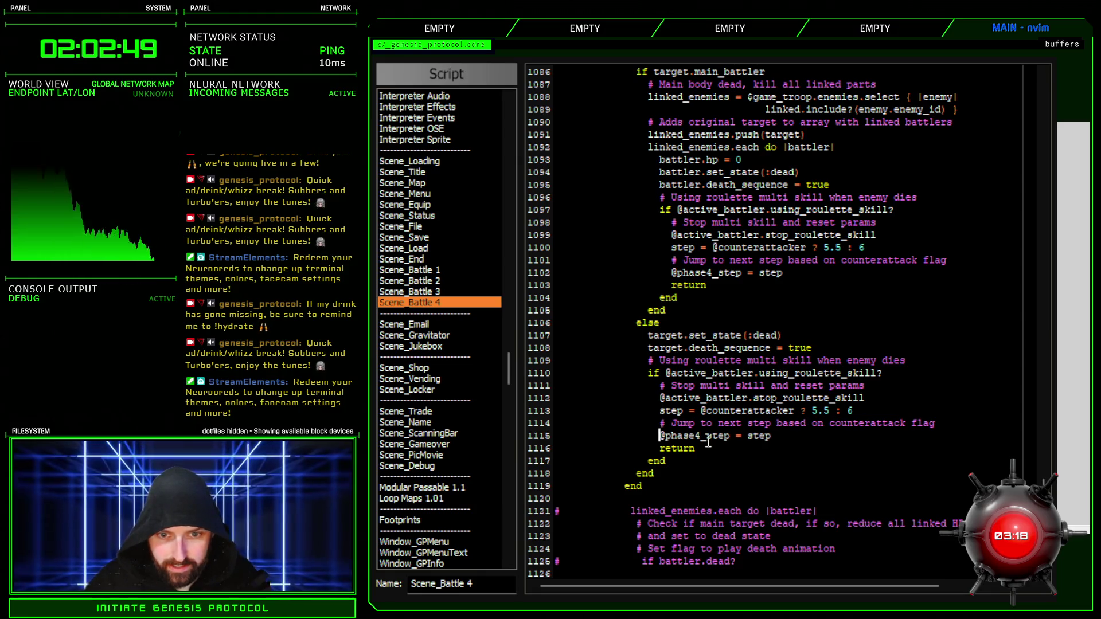
click(808, 438)
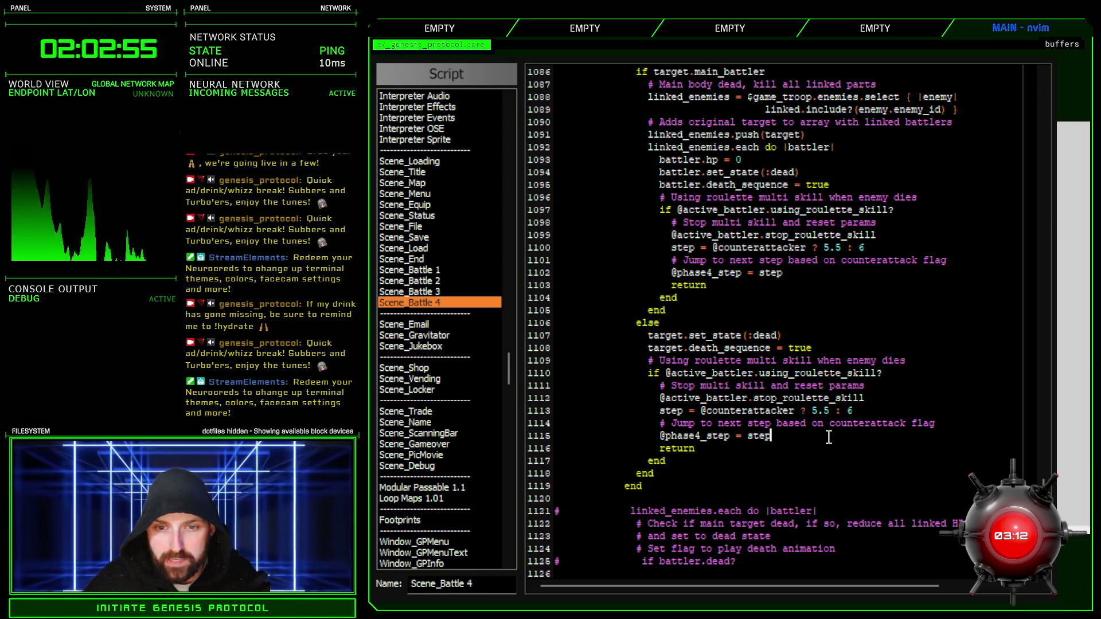
scroll(802, 466, down, 6)
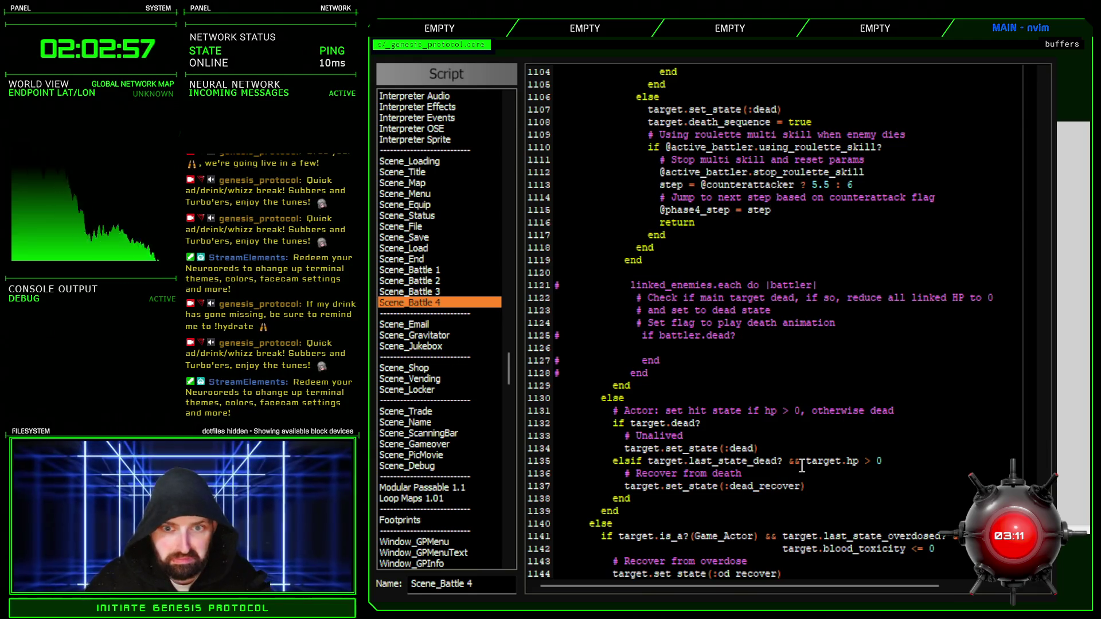
scroll(811, 417, up, 4)
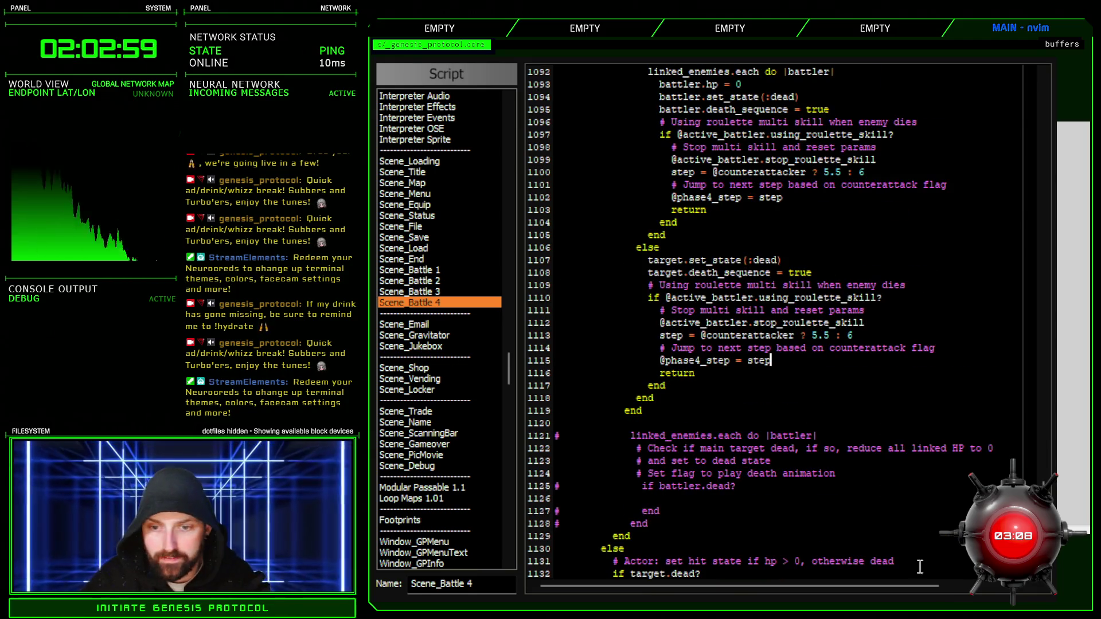
key(alt+Tab)
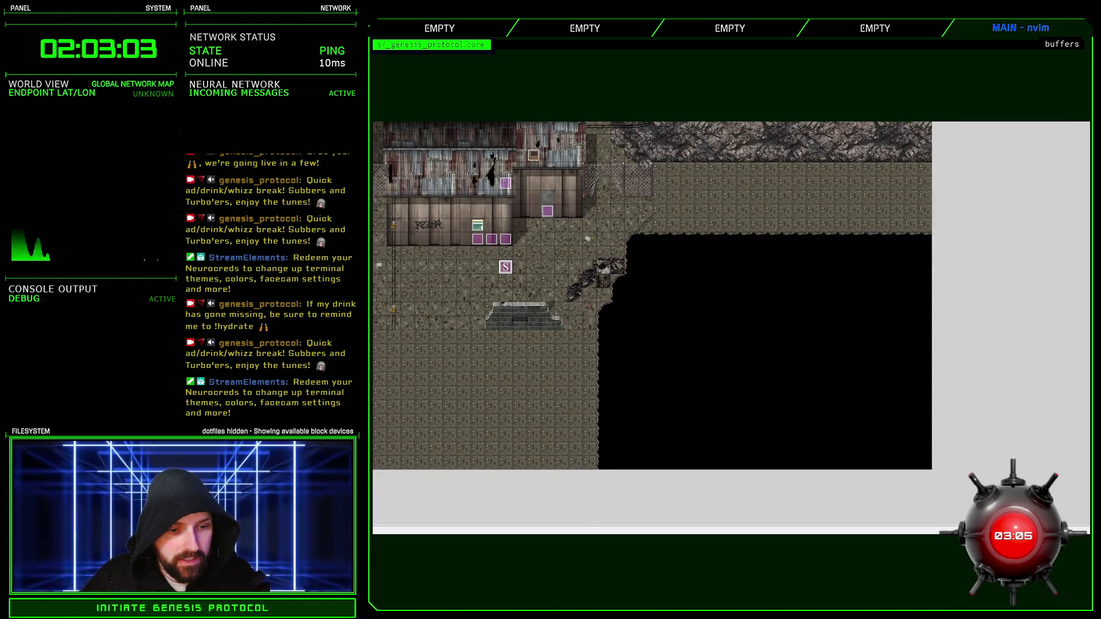
- Delete the now-fixed multi-hit slot skill item from the Neovim todo list
key(alt+Tab)
click(593, 380)
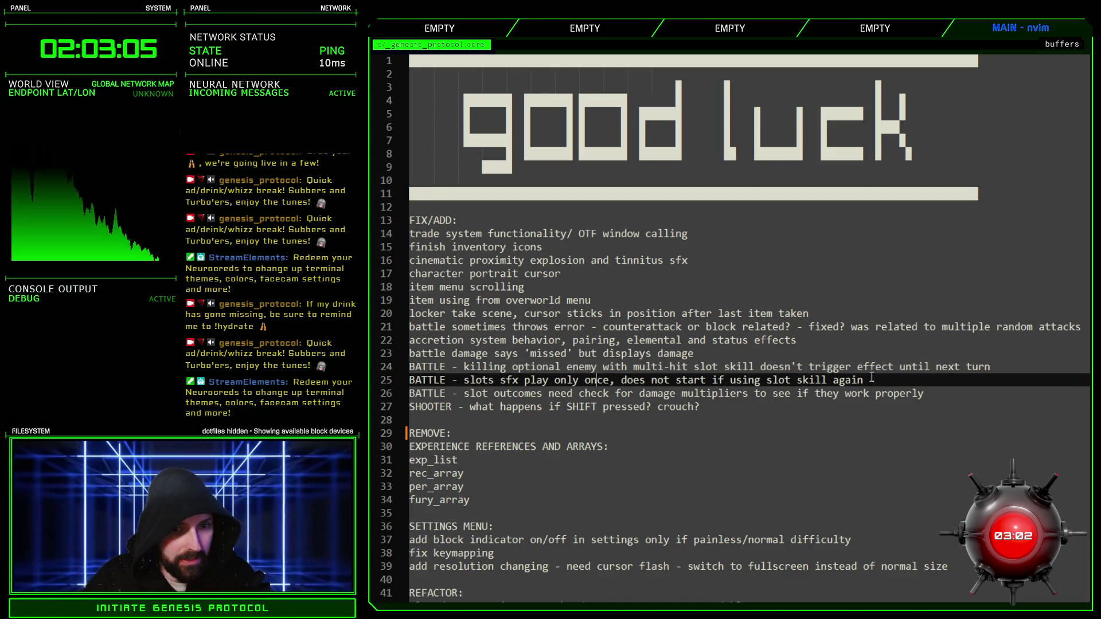
click(980, 369)
click(405, 371)
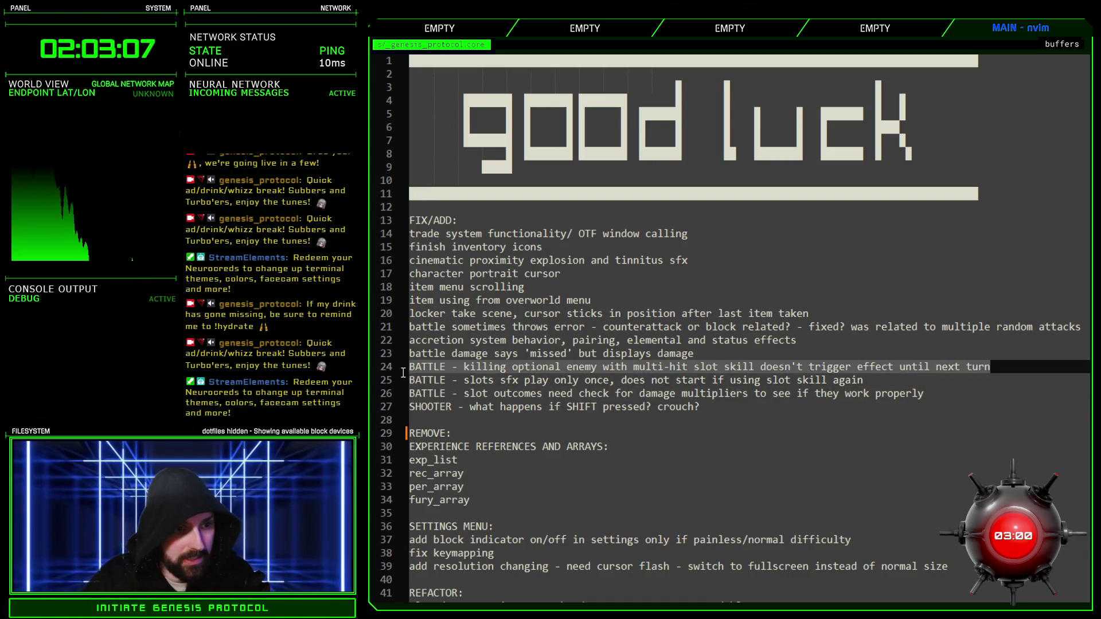
key(BackSpace)
key(BackSpace)
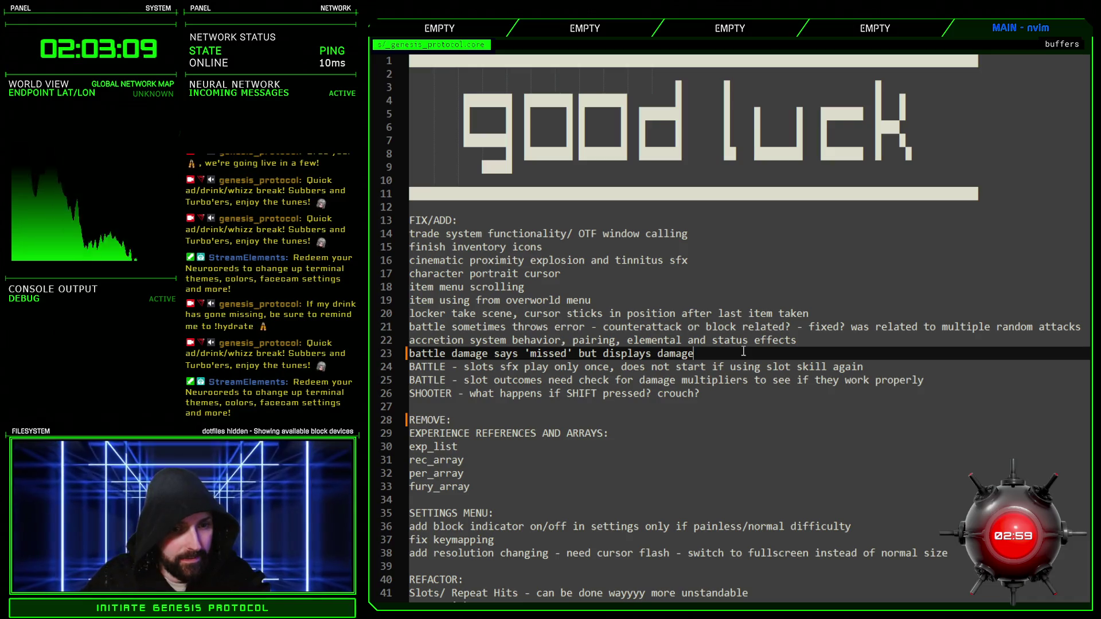
- Review the slots sfx and slot-outcome damage multiplier todos on lines 24–26
mouse_move(494, 368)
mouse_down()
mouse_move(745, 382)
mouse_move(854, 371)
mouse_up()
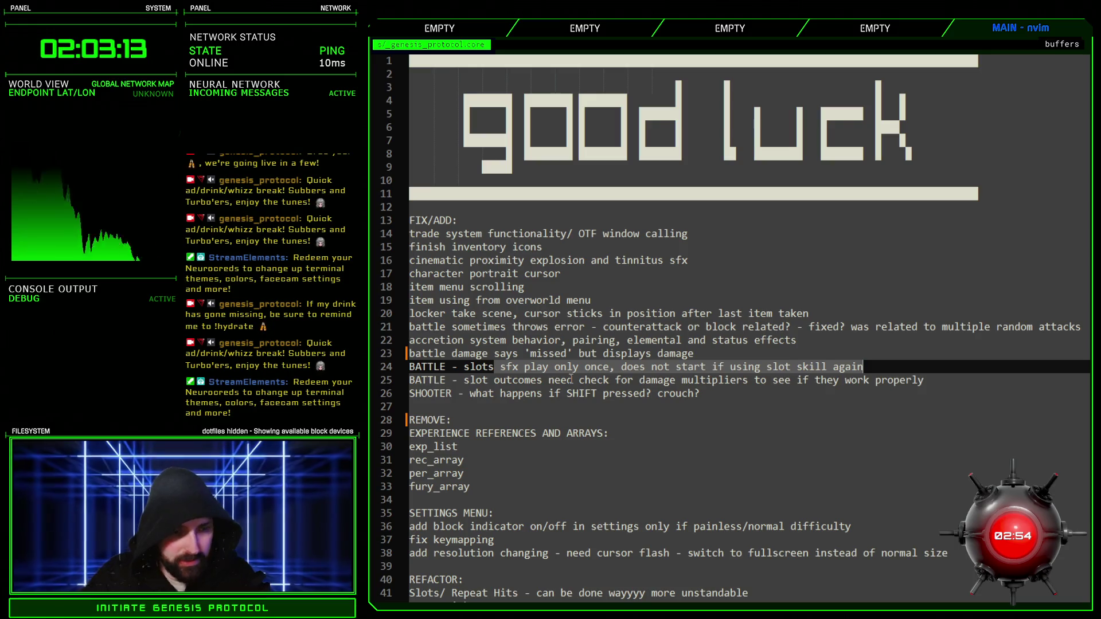
click(478, 380)
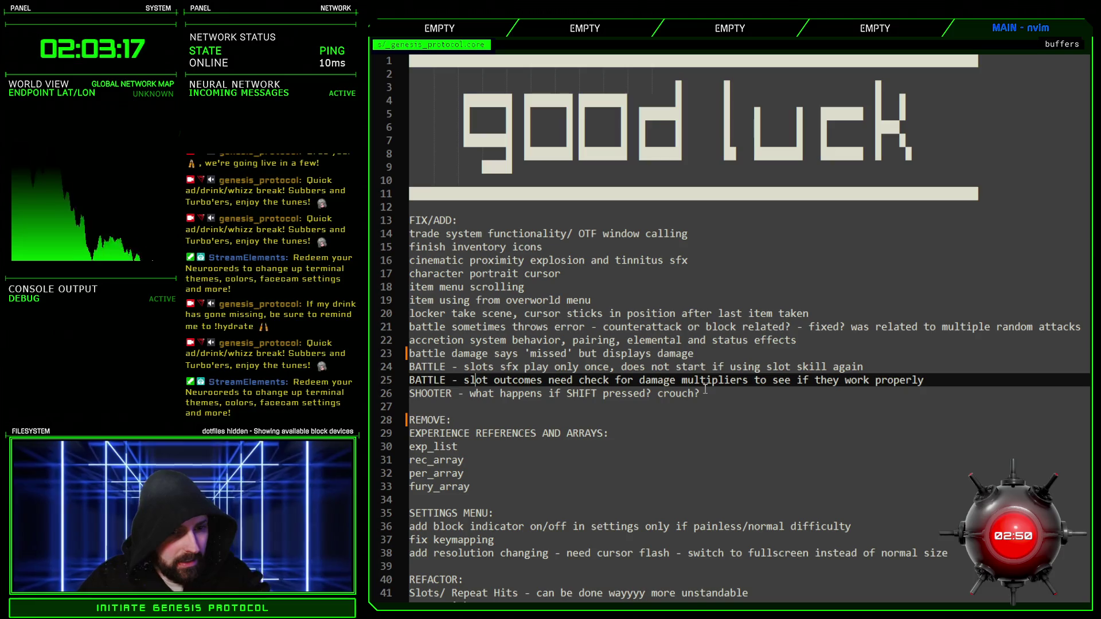
drag(752, 383, 882, 392)
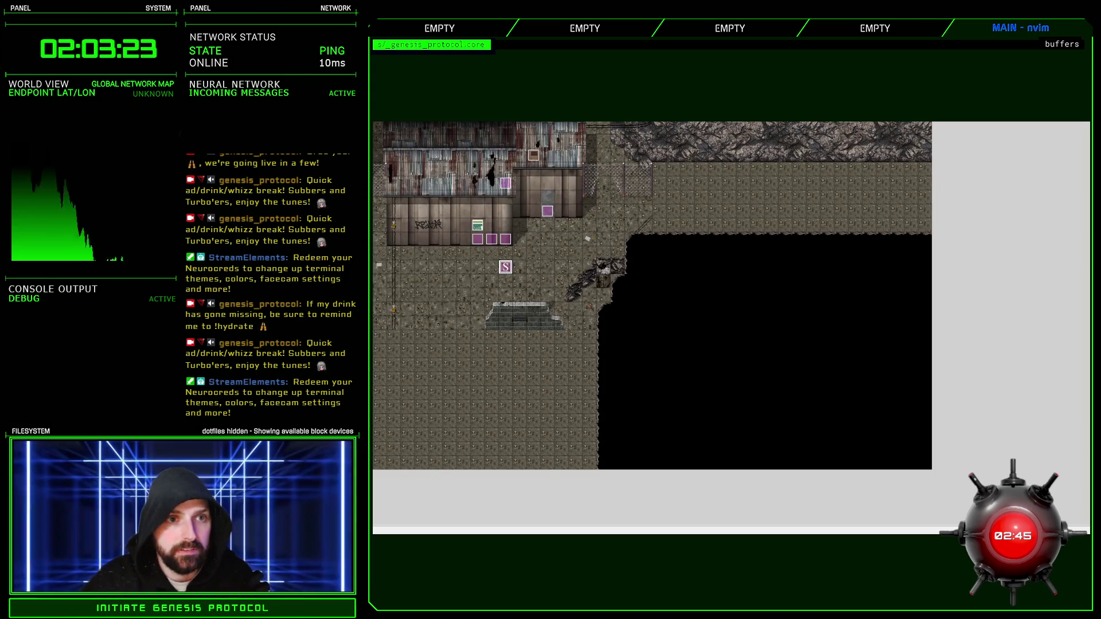
key(alt+F4)
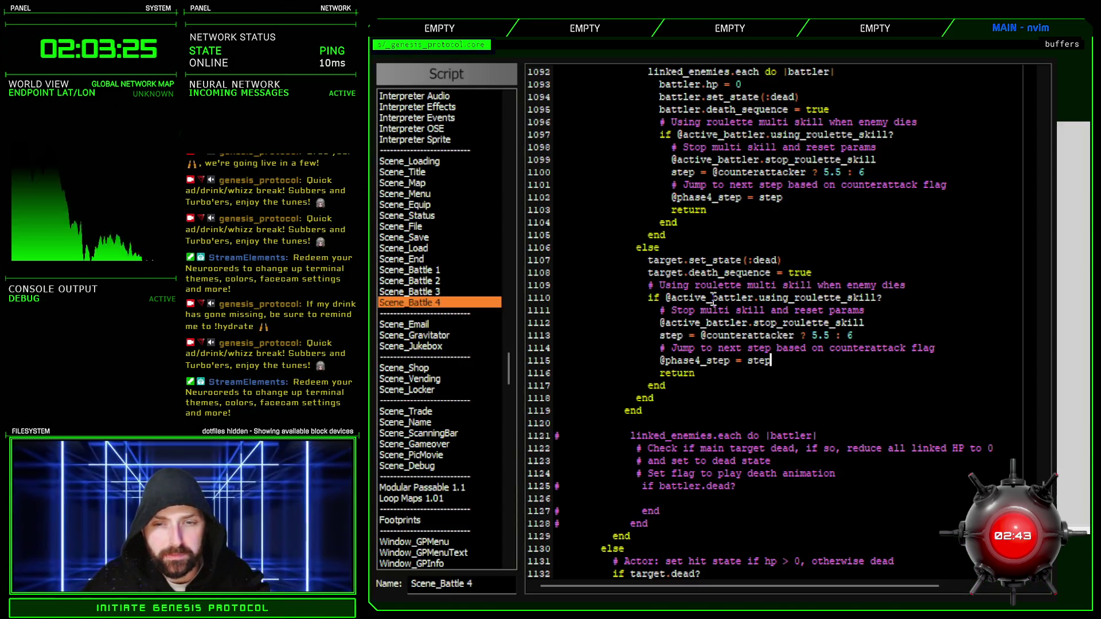
- Open the Game_Battler 3 script and search it for 'score'
mouse_move(516, 360)
mouse_down()
mouse_move(513, 401)
mouse_move(519, 195)
mouse_up()
click(440, 161)
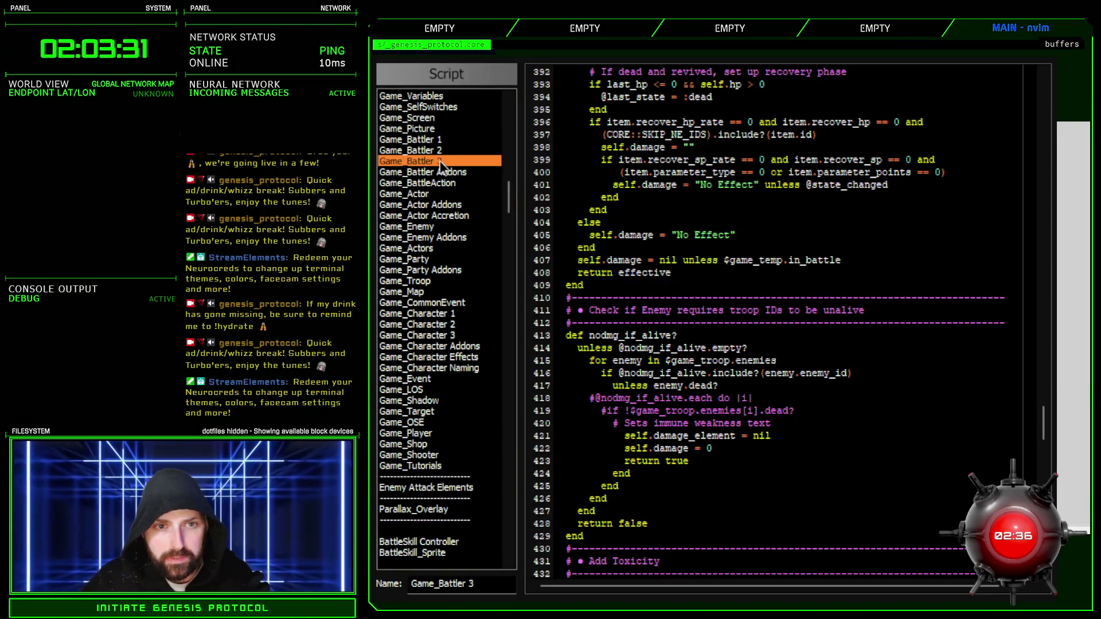
scroll(740, 434, up, 20)
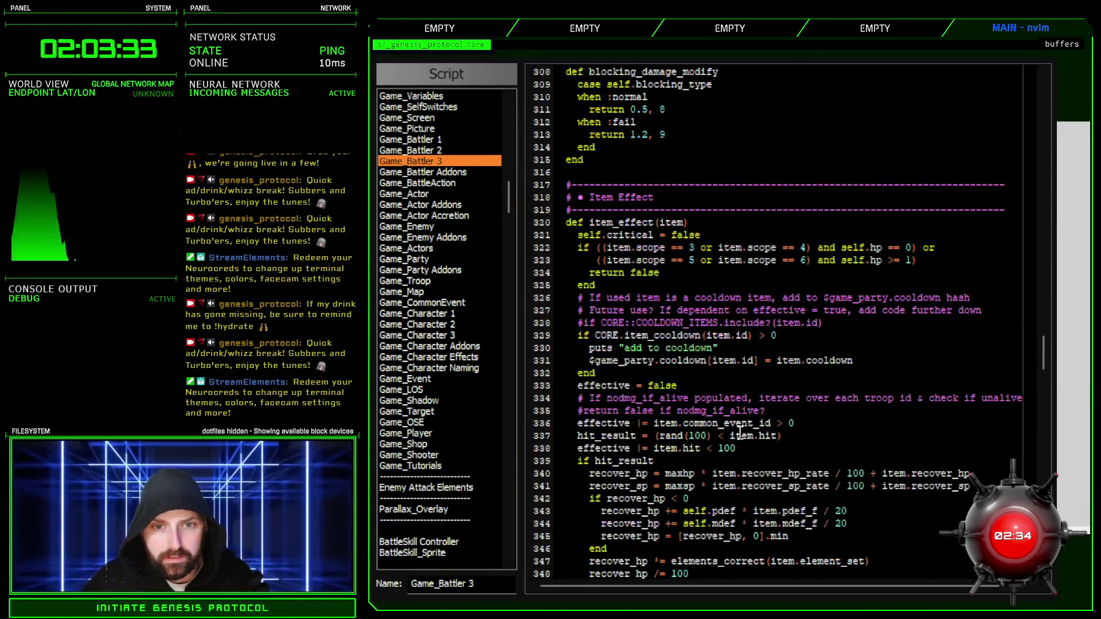
scroll(740, 434, up, 20)
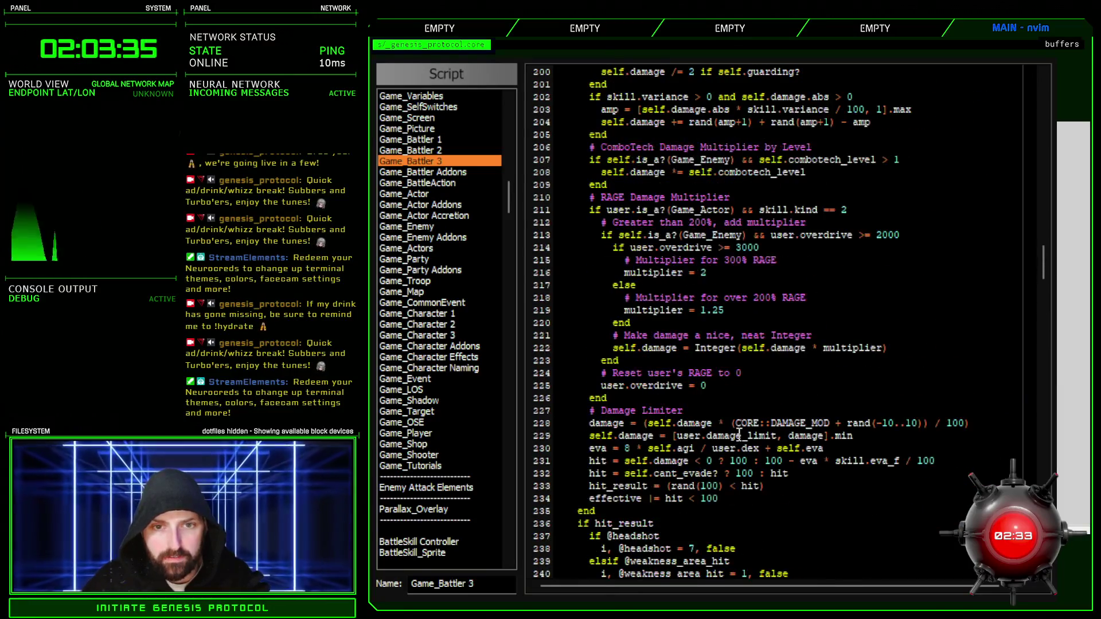
scroll(740, 434, up, 20)
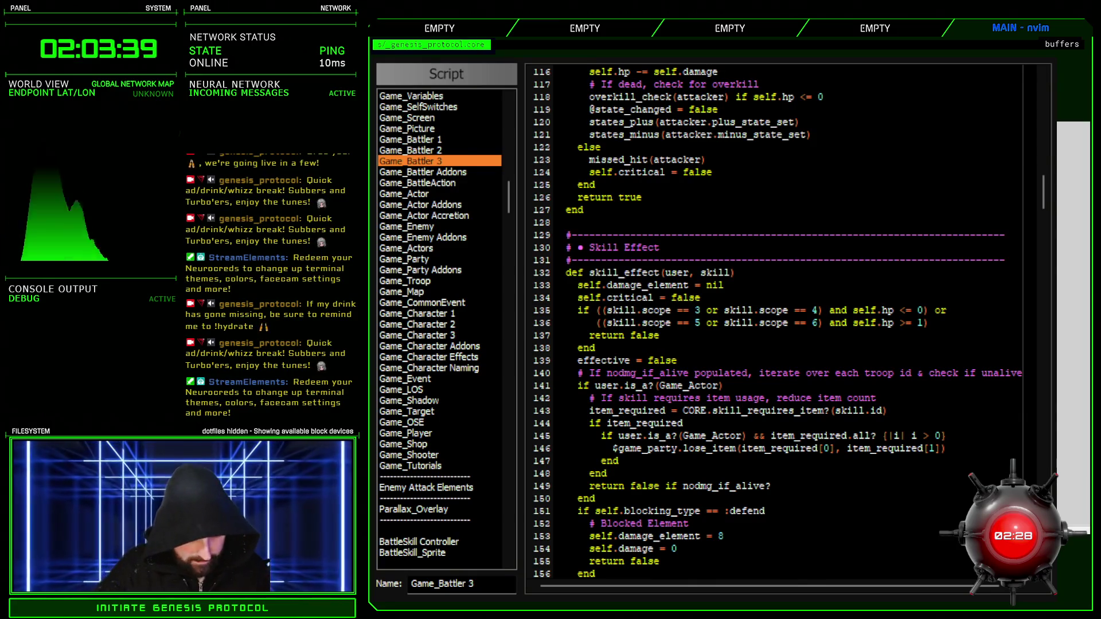
key(ctrl+f)
text(score)
key(Return)
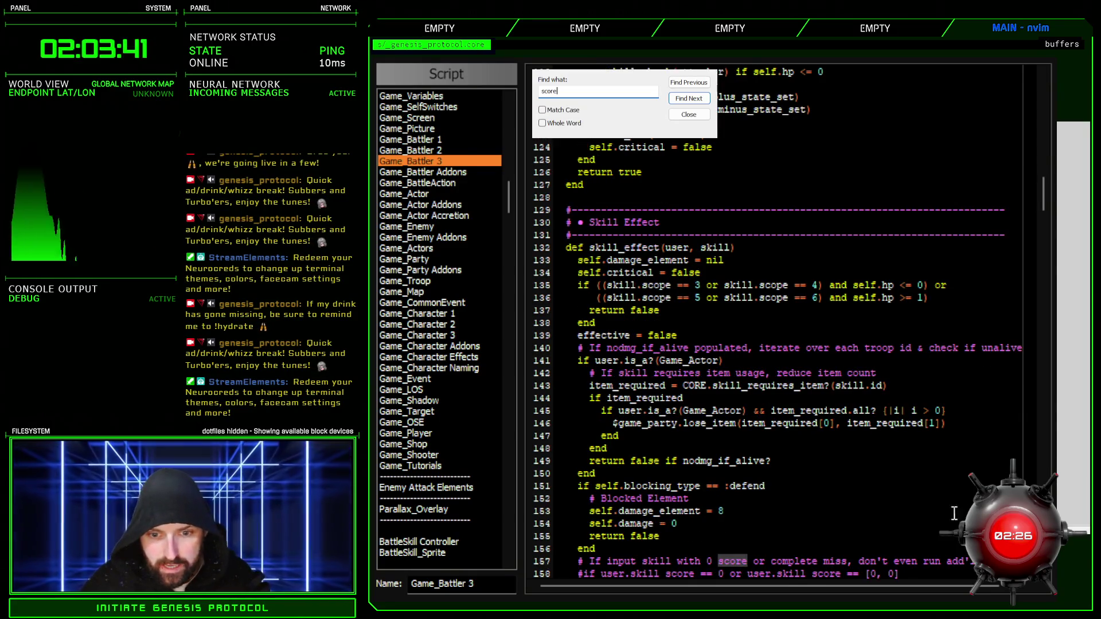
- Inspect the skill_score checks and move on to the Roulette Damage line near 259
scroll(809, 421, down, 4)
click(717, 435)
scroll(732, 438, down, 4)
click(633, 321)
click(735, 285)
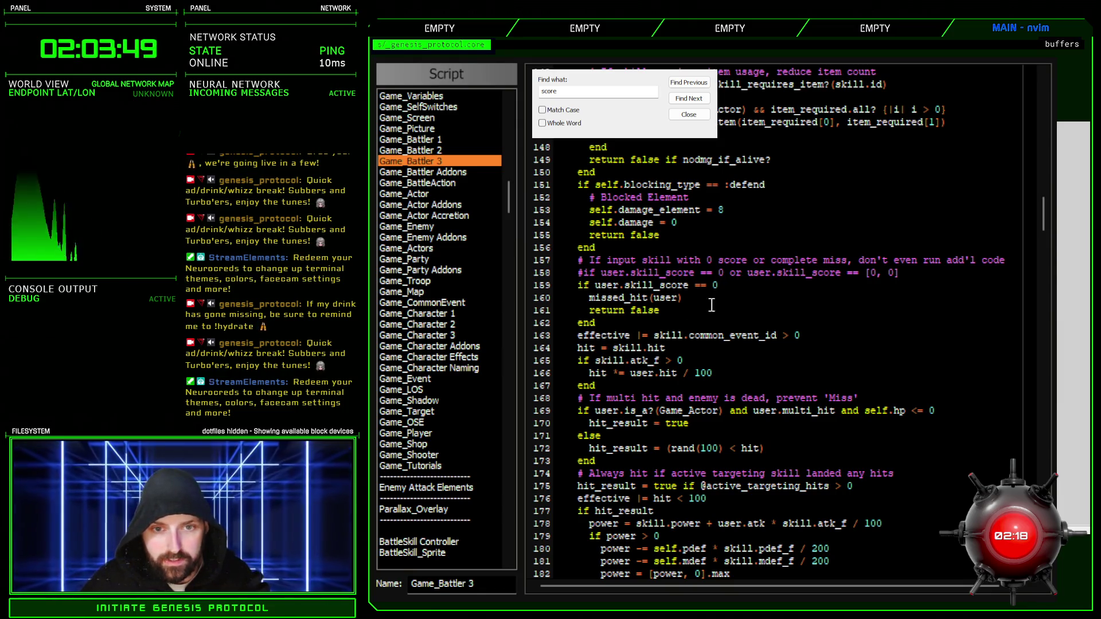
drag(666, 285, 718, 285)
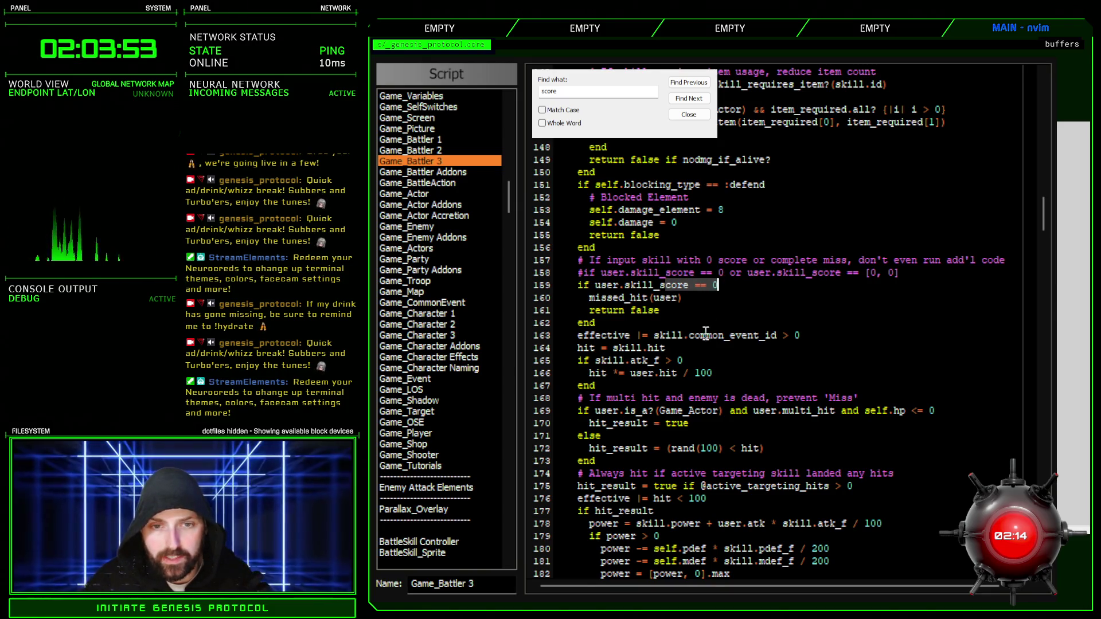
scroll(693, 275, up, 5)
scroll(688, 355, down, 5)
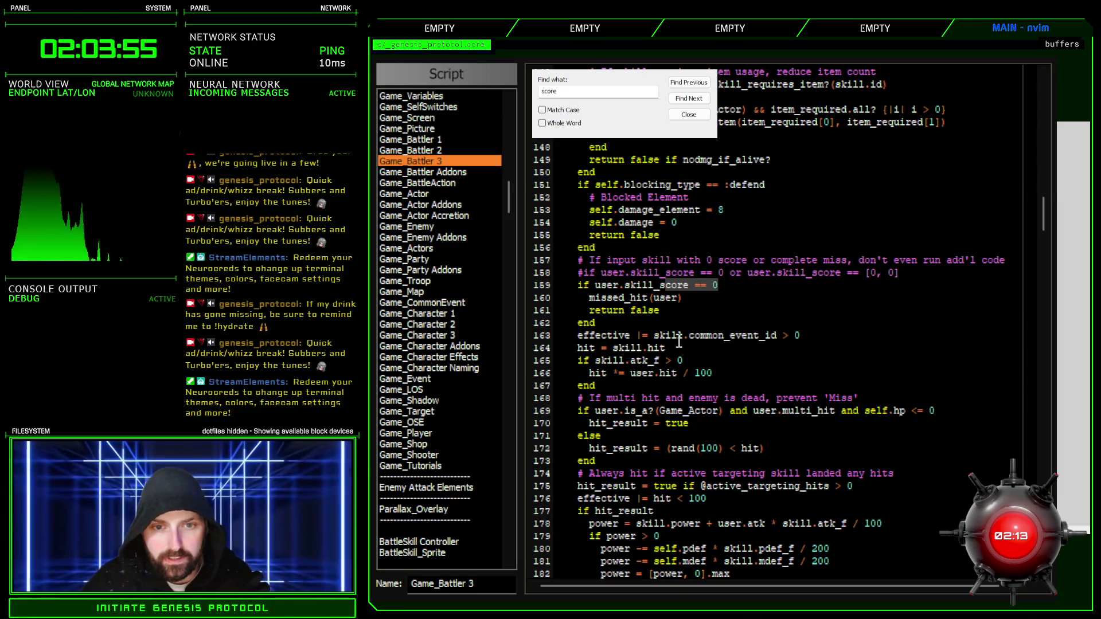
click(688, 98)
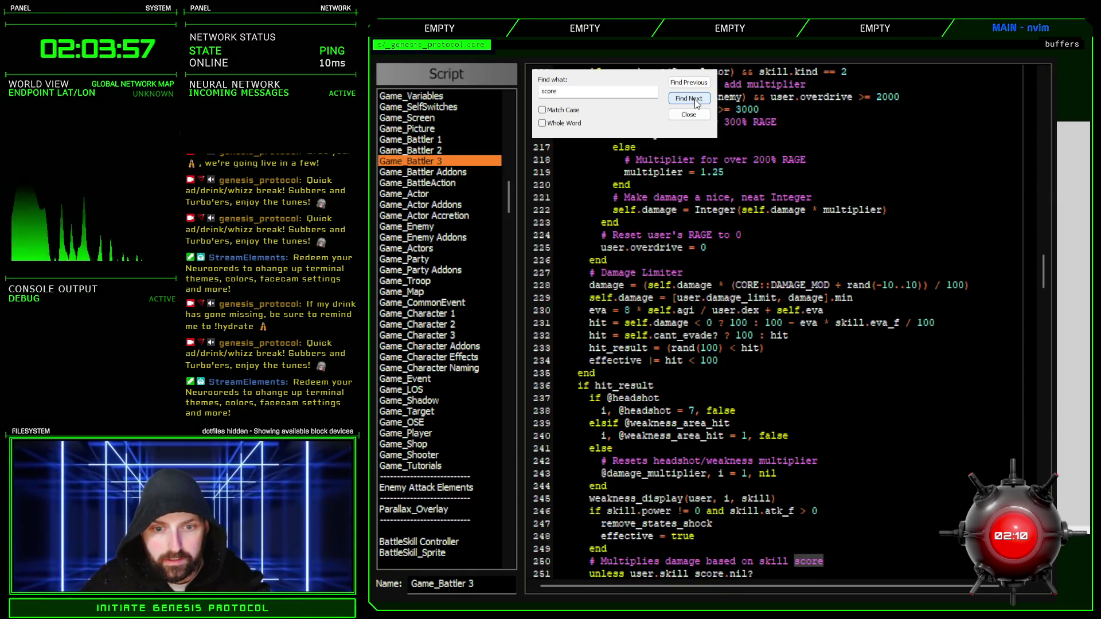
scroll(785, 467, down, 6)
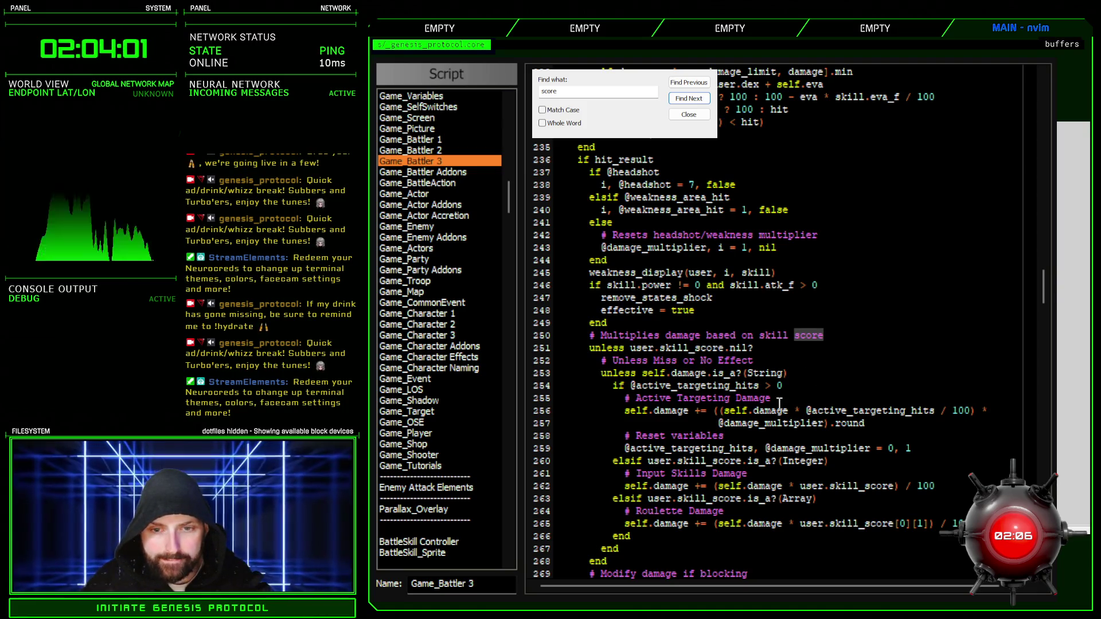
click(917, 447)
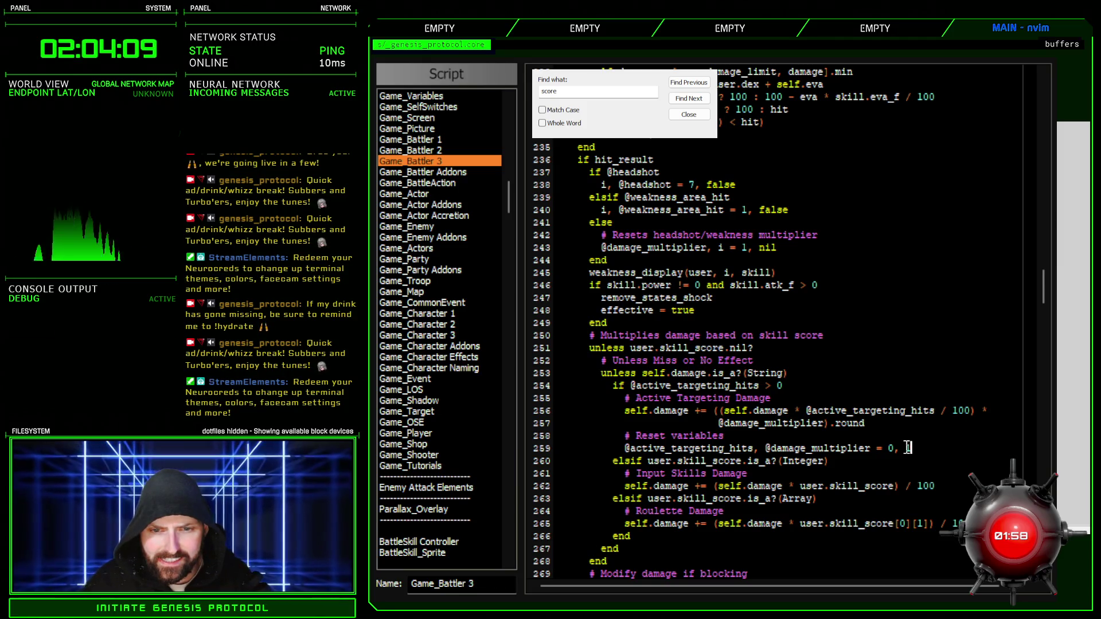
scroll(911, 447, down, 2)
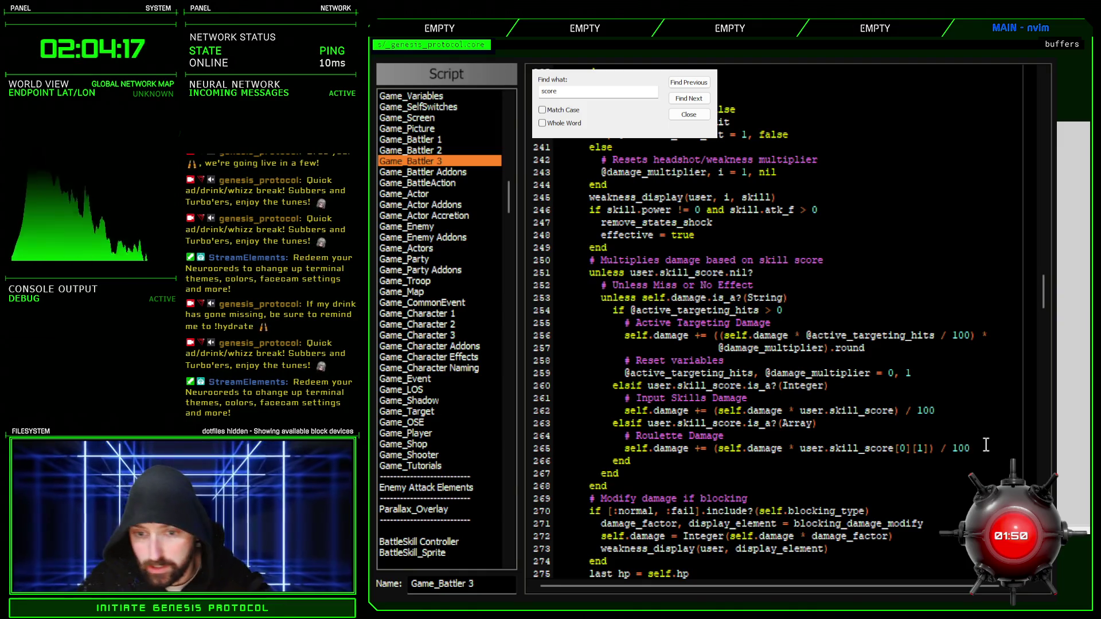
- Insert a blank line below the # Roulette Damage comment and inspect the multiplier formula
click(751, 438)
key(Return)
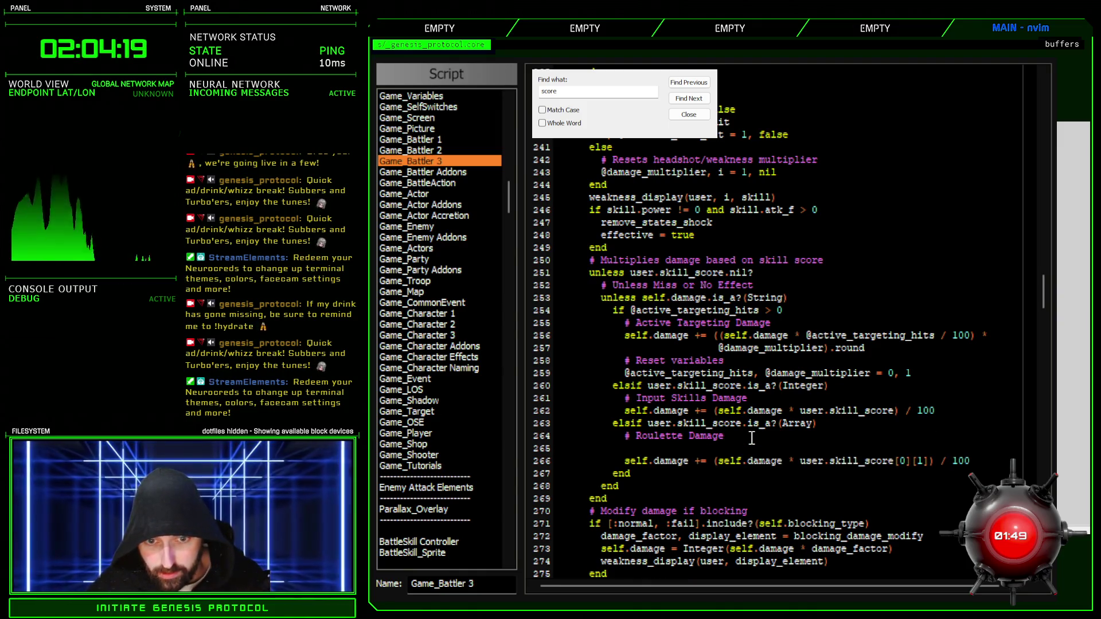
drag(800, 462, 927, 456)
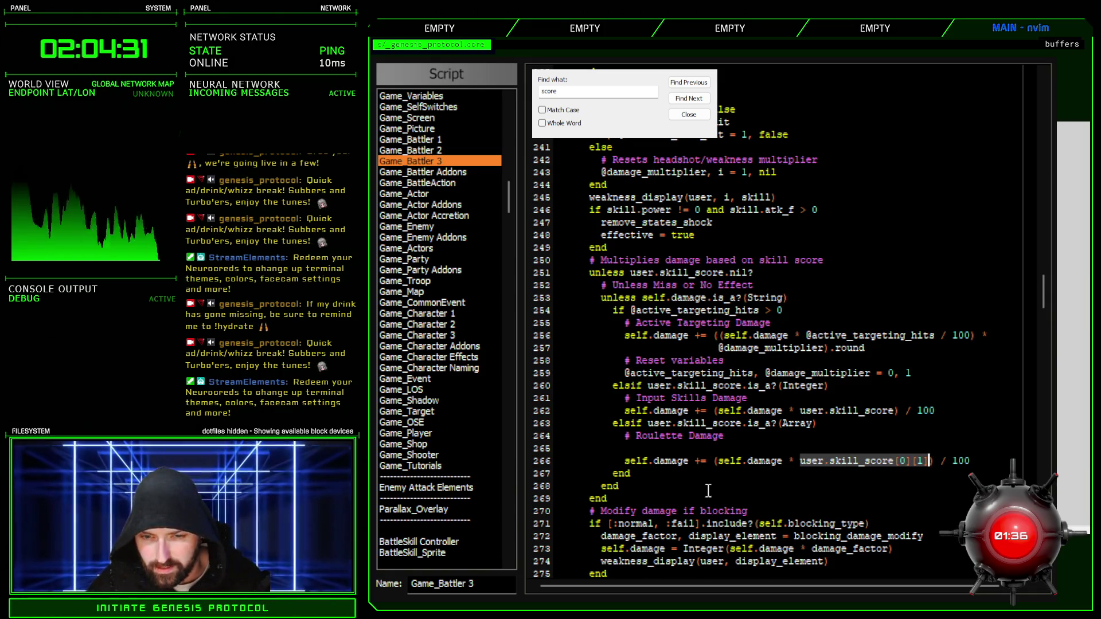
click(896, 460)
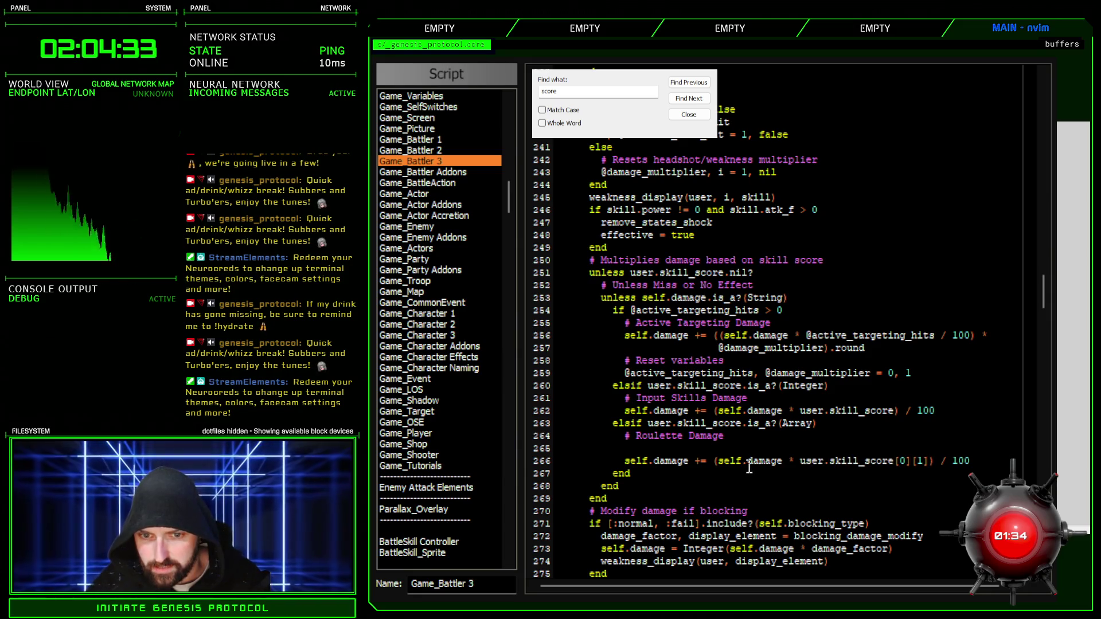
drag(713, 460, 951, 461)
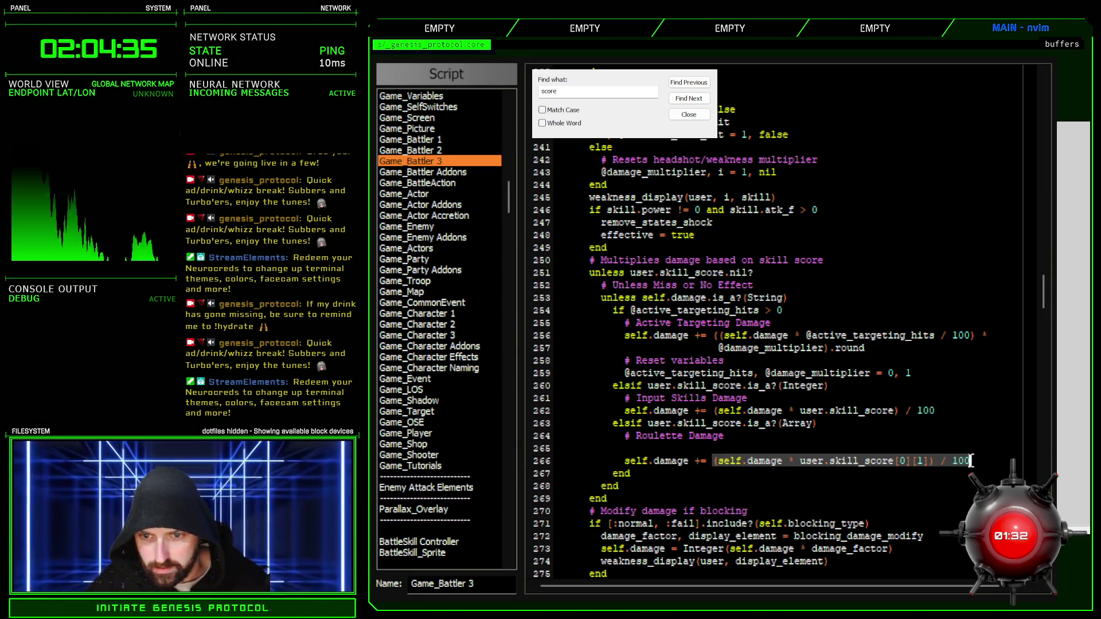
click(700, 447)
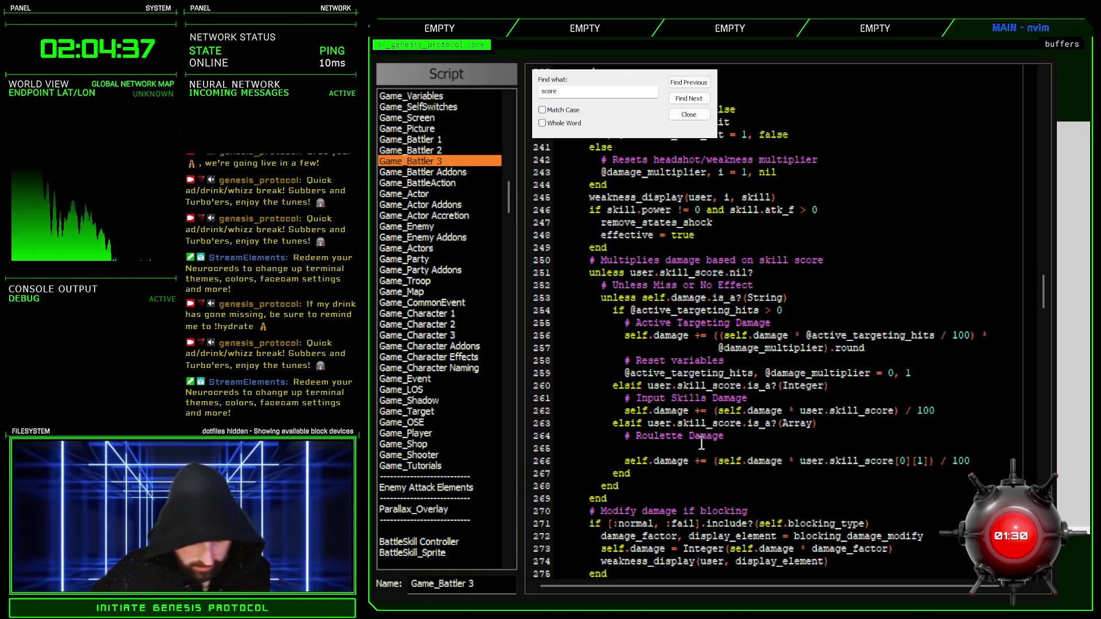
- Add 'puts self.damage' and 'puts (self.damage * user.skill_score[0][1]) / 100', then test-play
text(uts[)
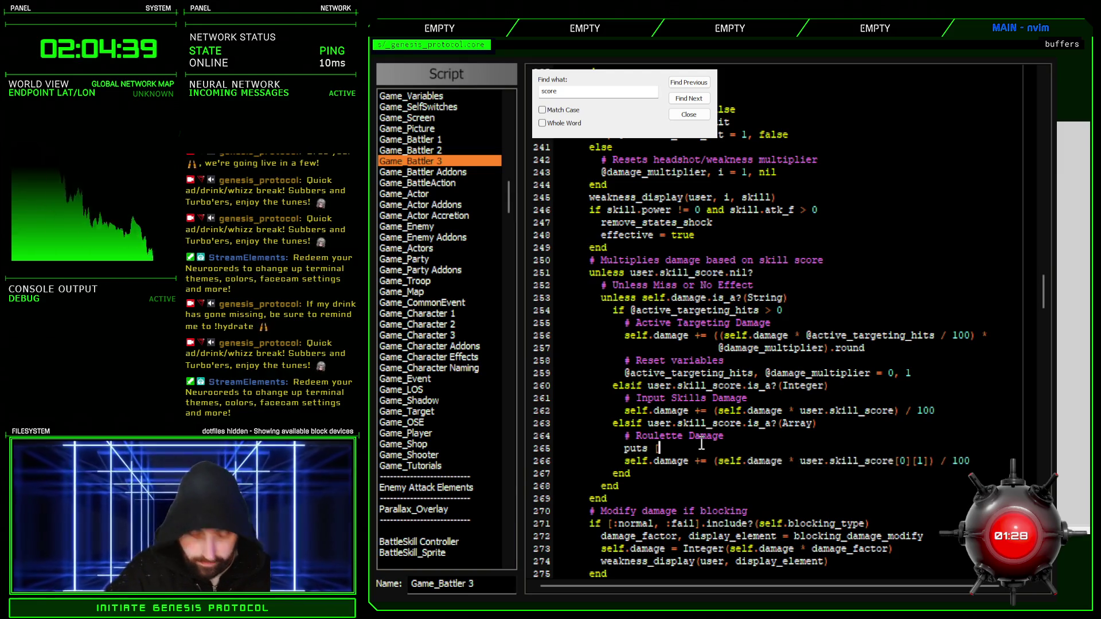
text(sel)
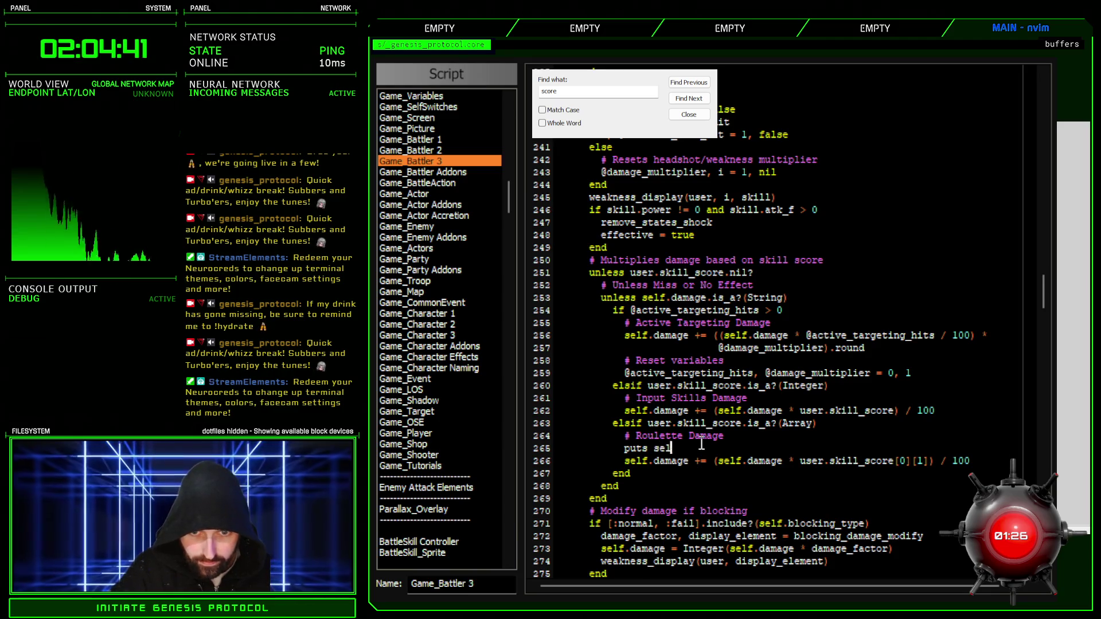
text(.damag)
text(e)
key(Return)
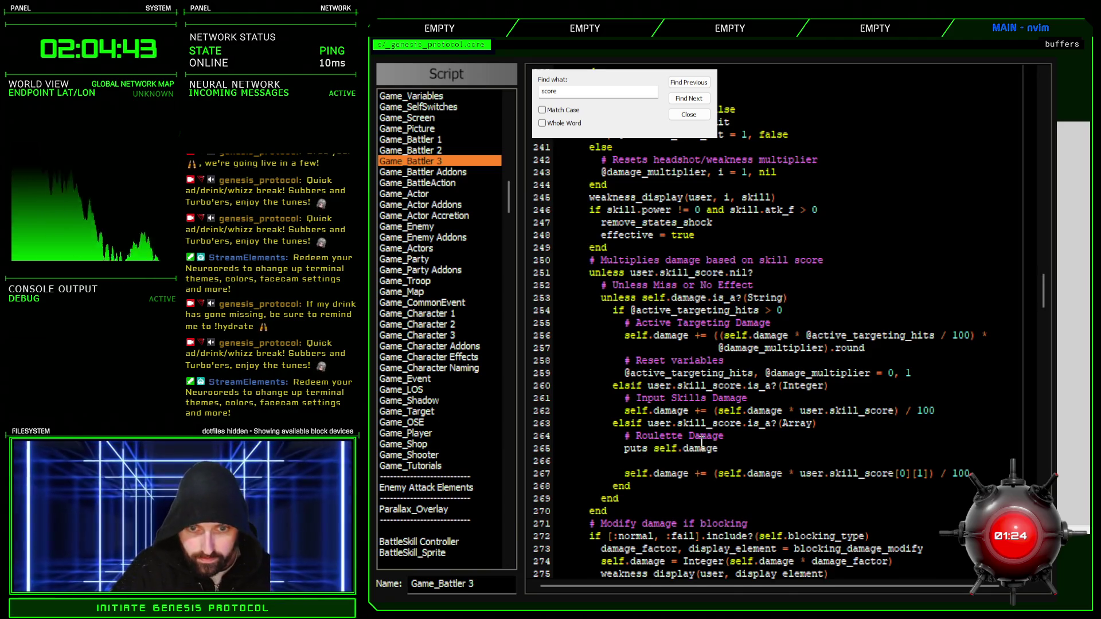
text(uts (self.damage * user.skill_score[0][1]) / 100)
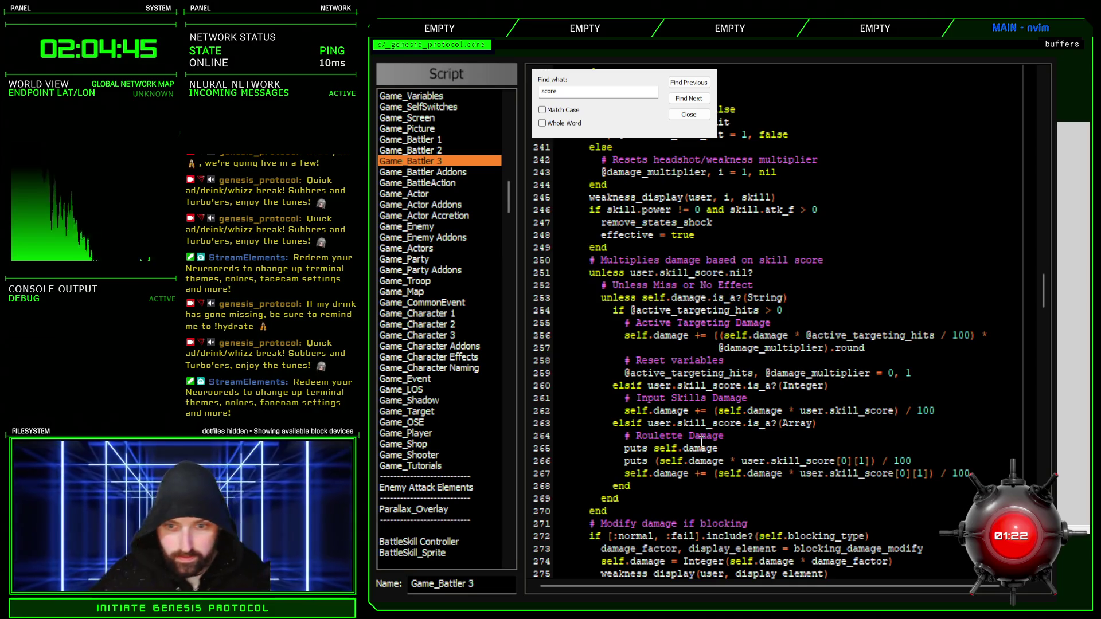
key(F12)
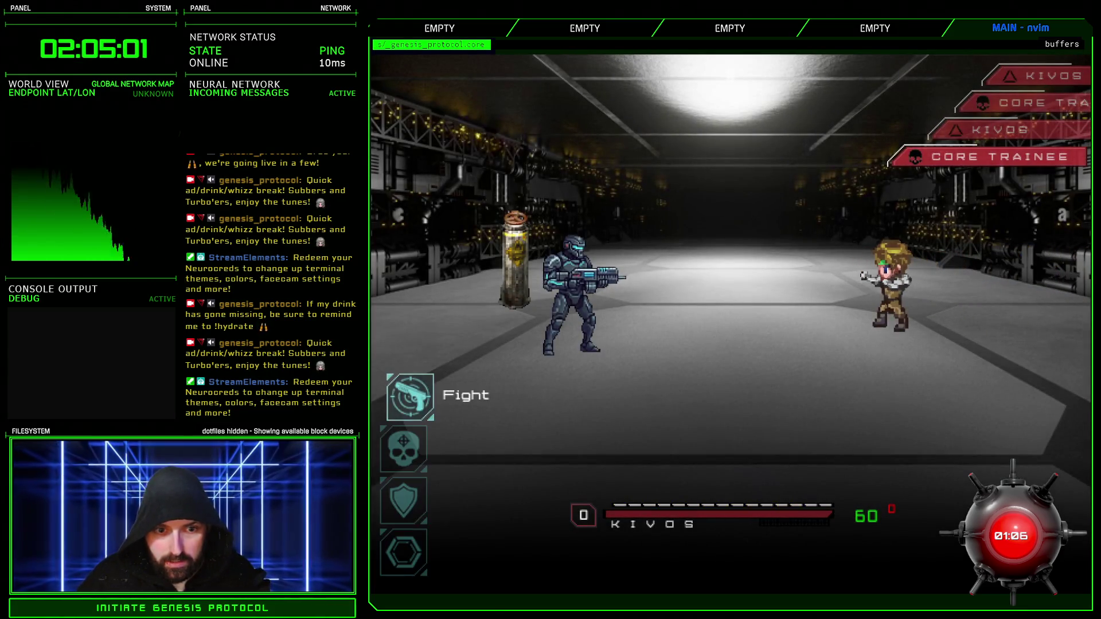
- Use Glitch Slap on the Flammable Tank, then reopen the Database on Troops
key(Return)
key(Down)
key(Return)
key(Return)
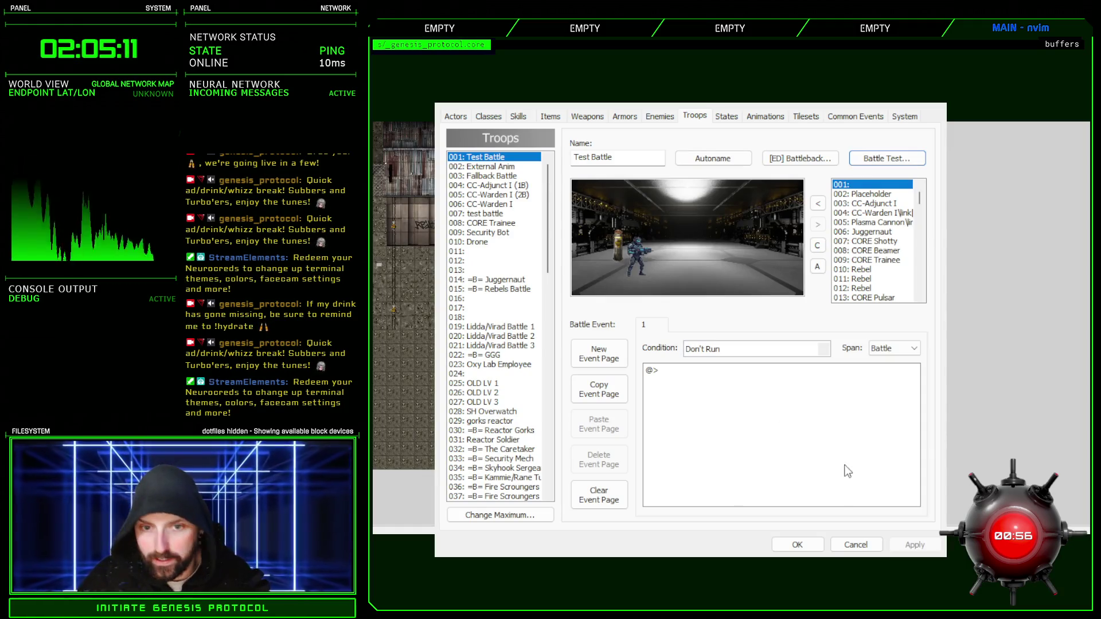
click(797, 544)
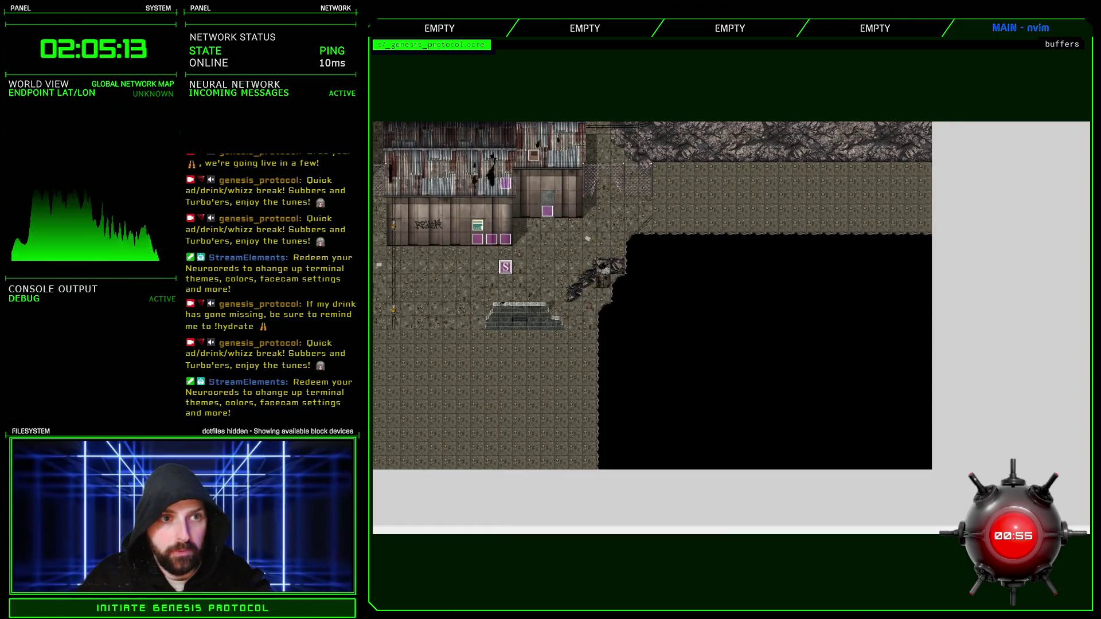
key(F9)
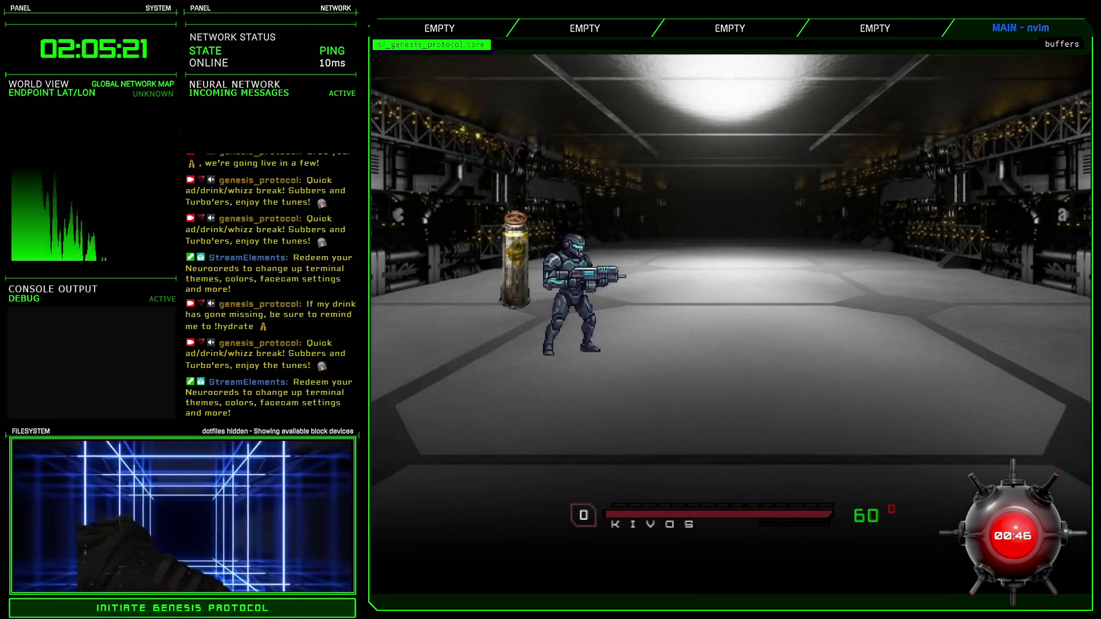
- Battle-test a Glitch Slam slot attack, end the battle, and close the Database
key(Return)
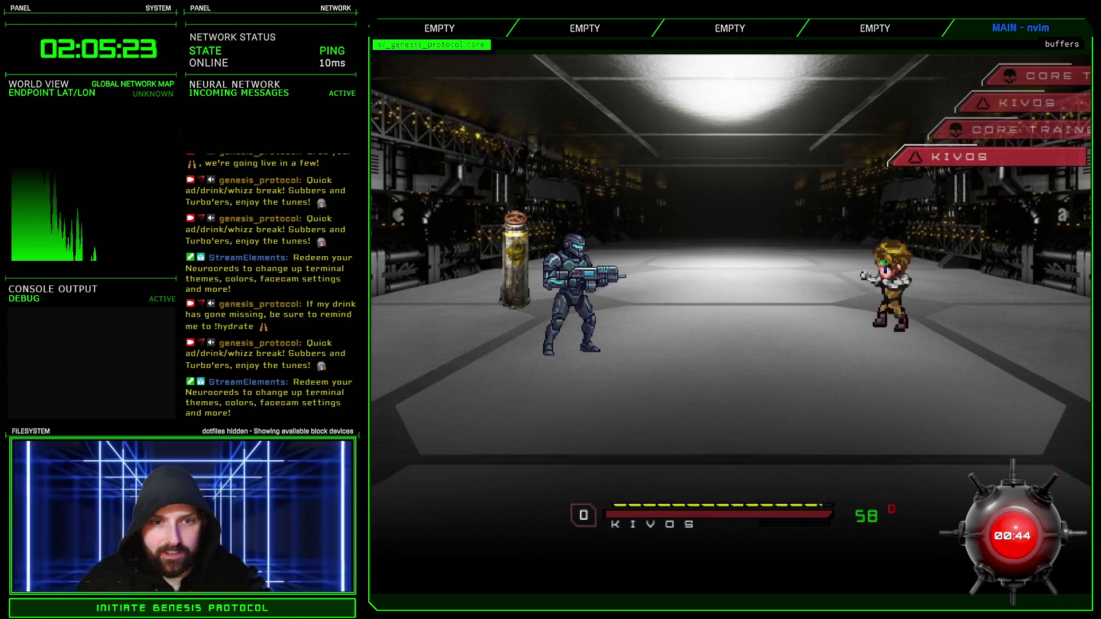
key(Return)
key(Down)
key(Return)
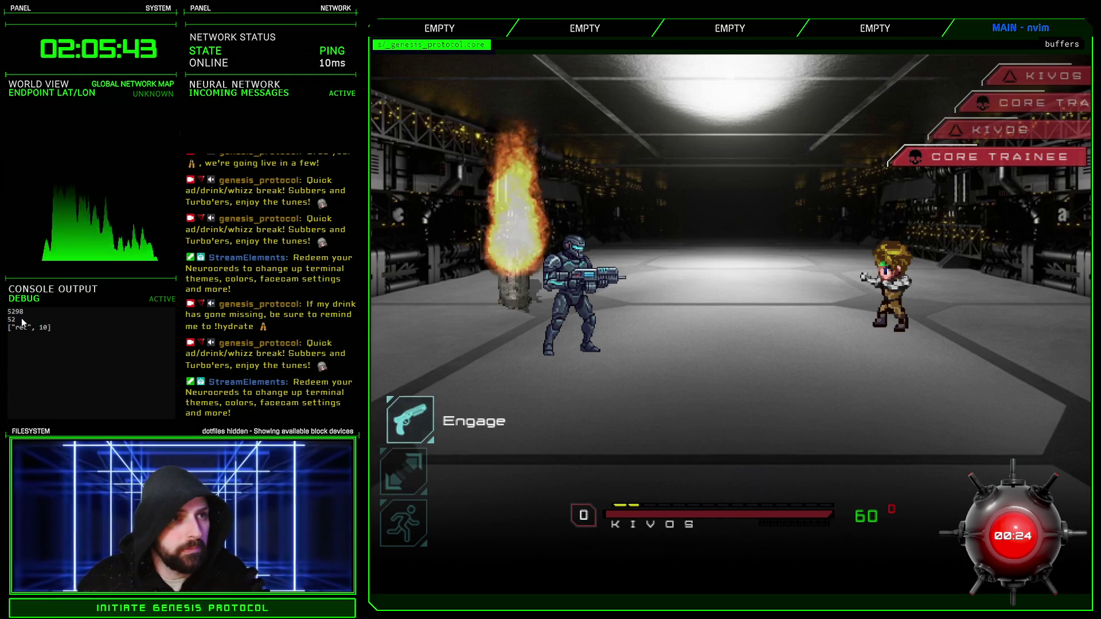
key(Down)
key(Down)
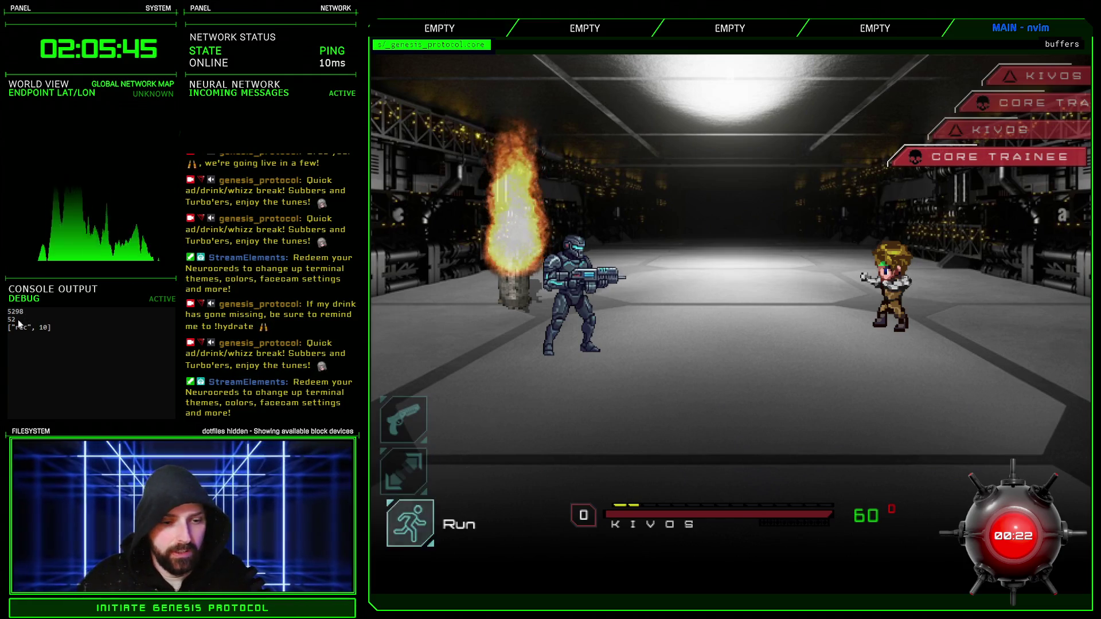
key(alt+F4)
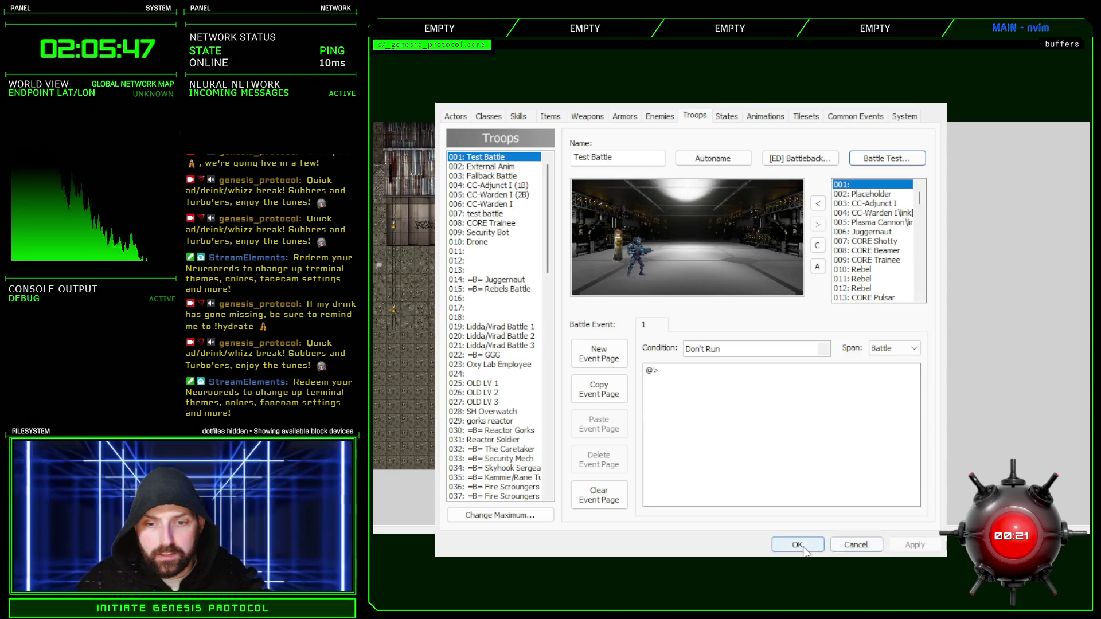
click(795, 544)
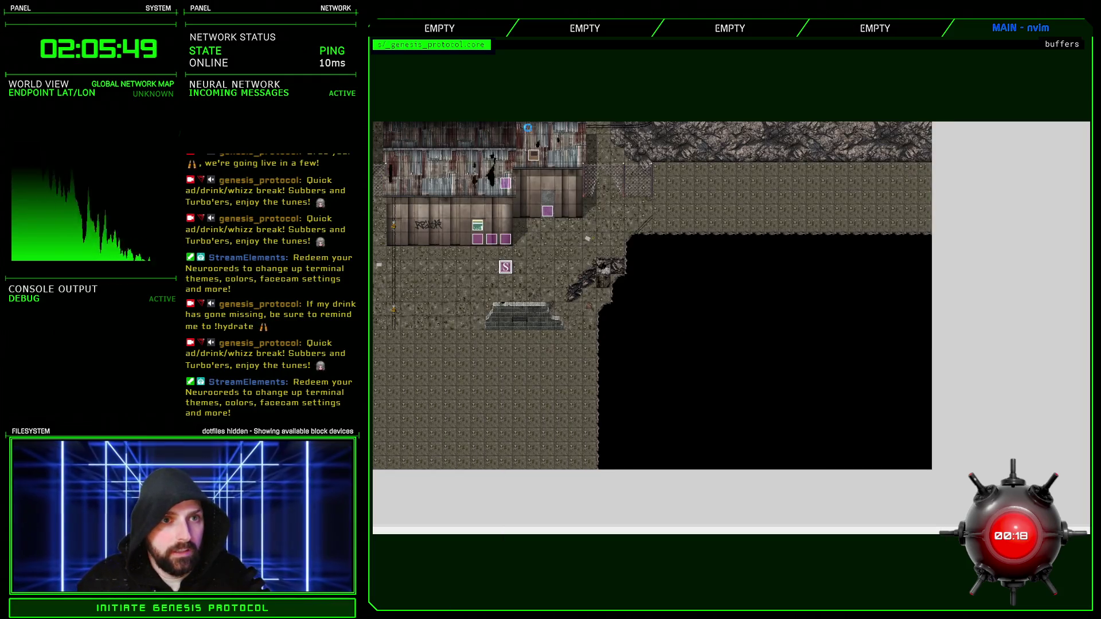
key(F11)
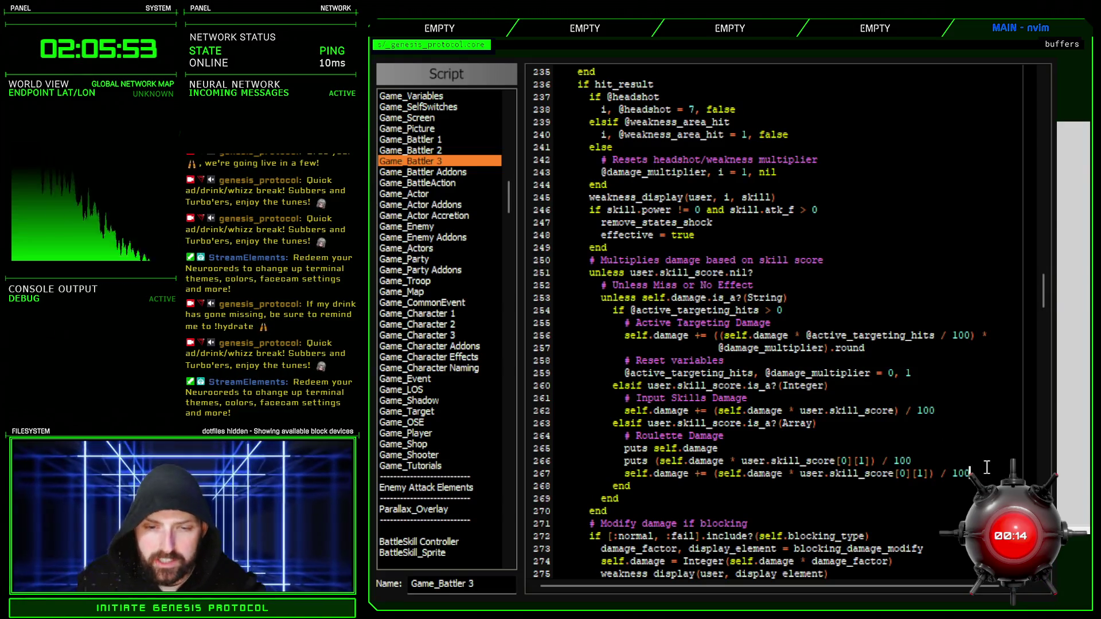
mouse_move(684, 449)
mouse_down()
mouse_move(860, 473)
mouse_move(923, 471)
mouse_move(933, 459)
mouse_up()
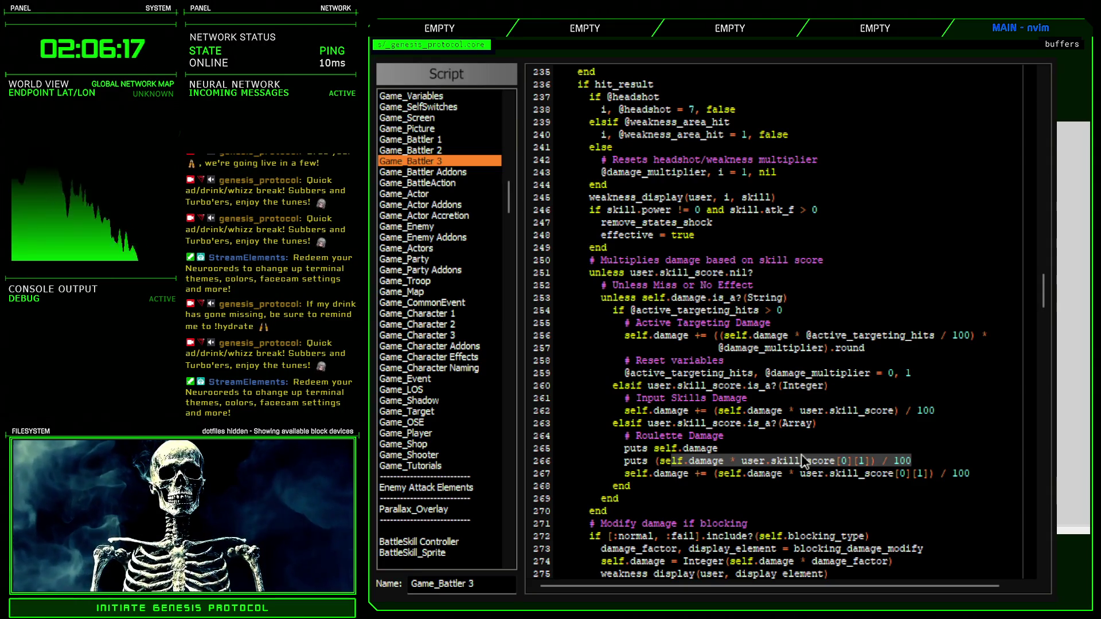
double_click(765, 350)
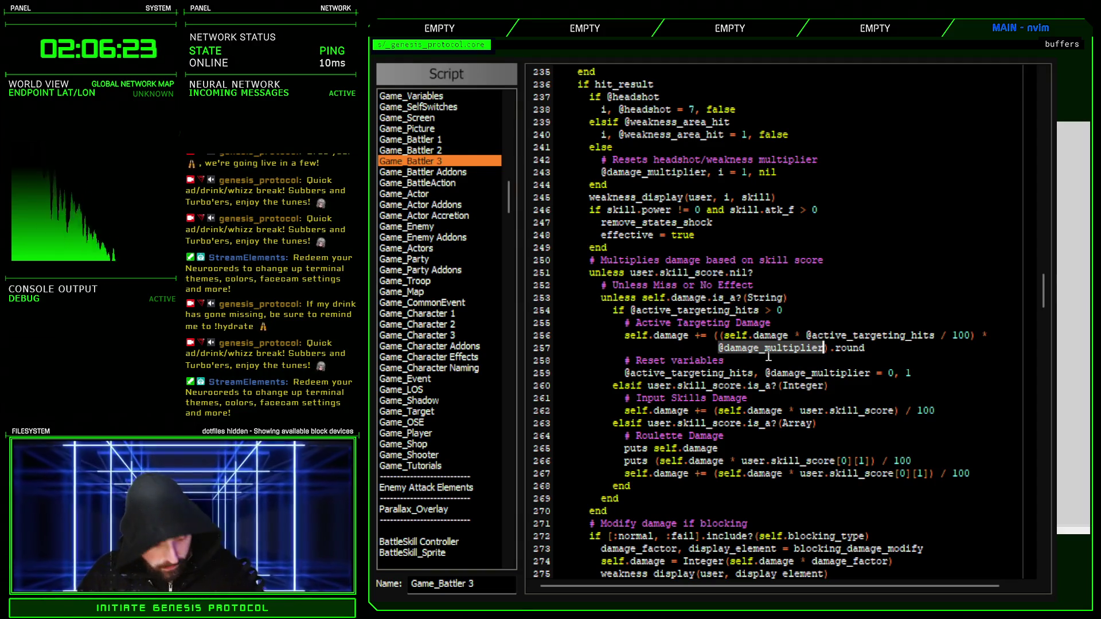
key(ctrl+f)
click(696, 84)
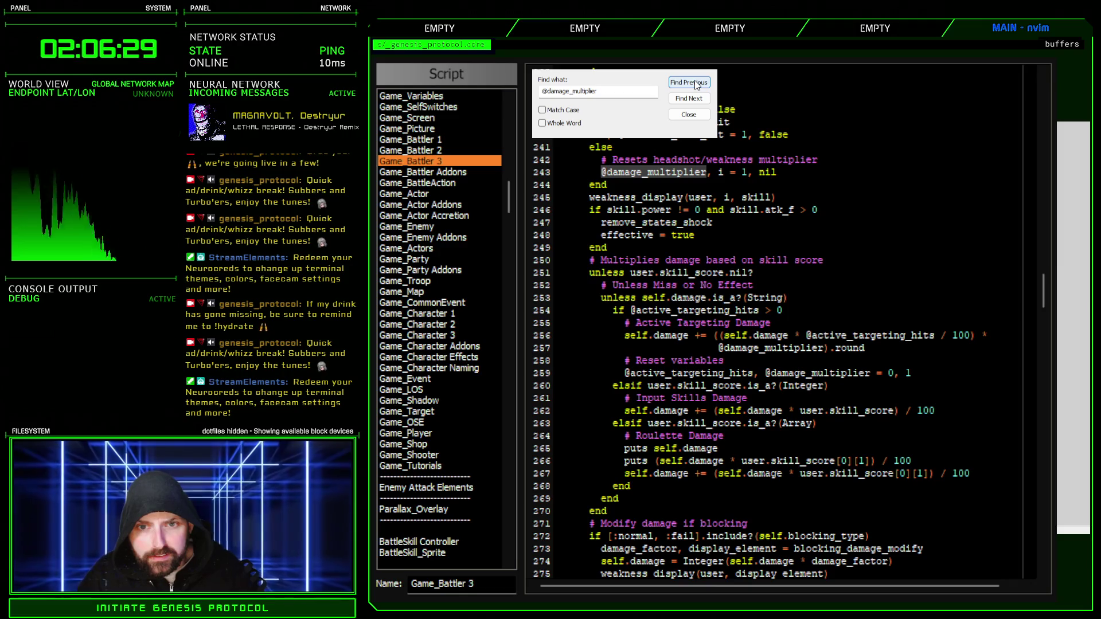
click(696, 83)
click(696, 84)
click(696, 84)
click(696, 84)
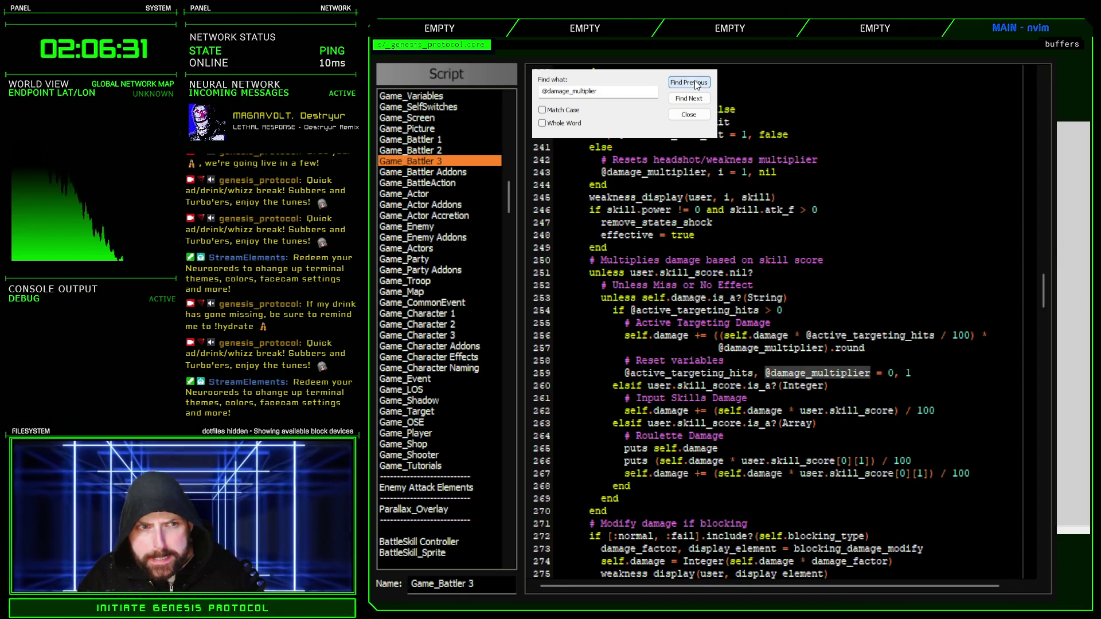
click(982, 470)
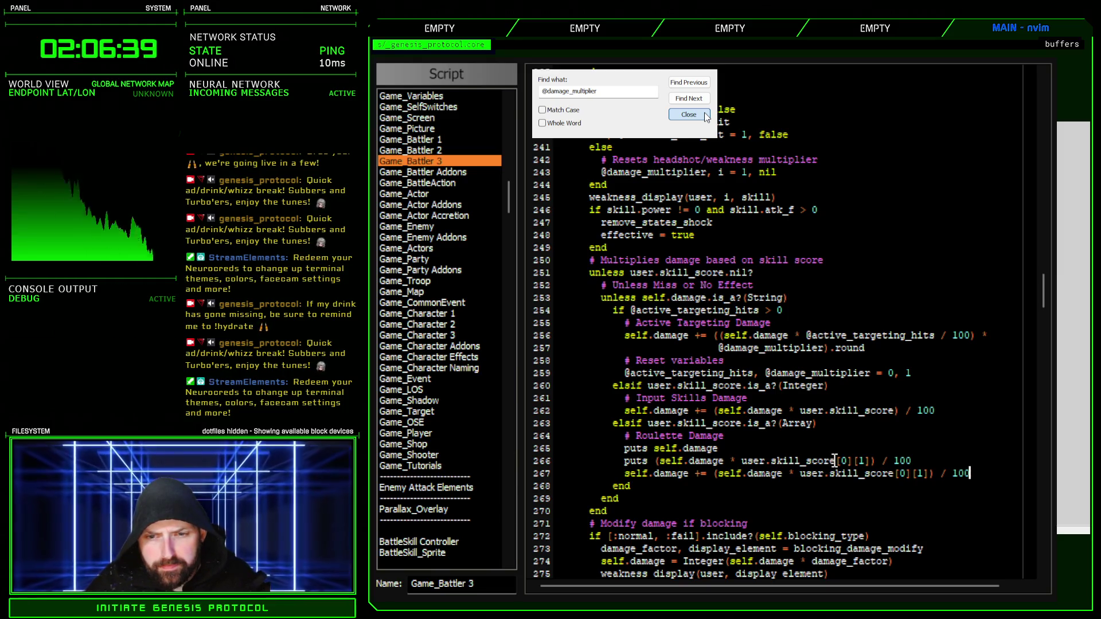
- Replace self.damage on line 265 with user.skill_score[0][1] copied from line 266
drag(741, 461, 870, 458)
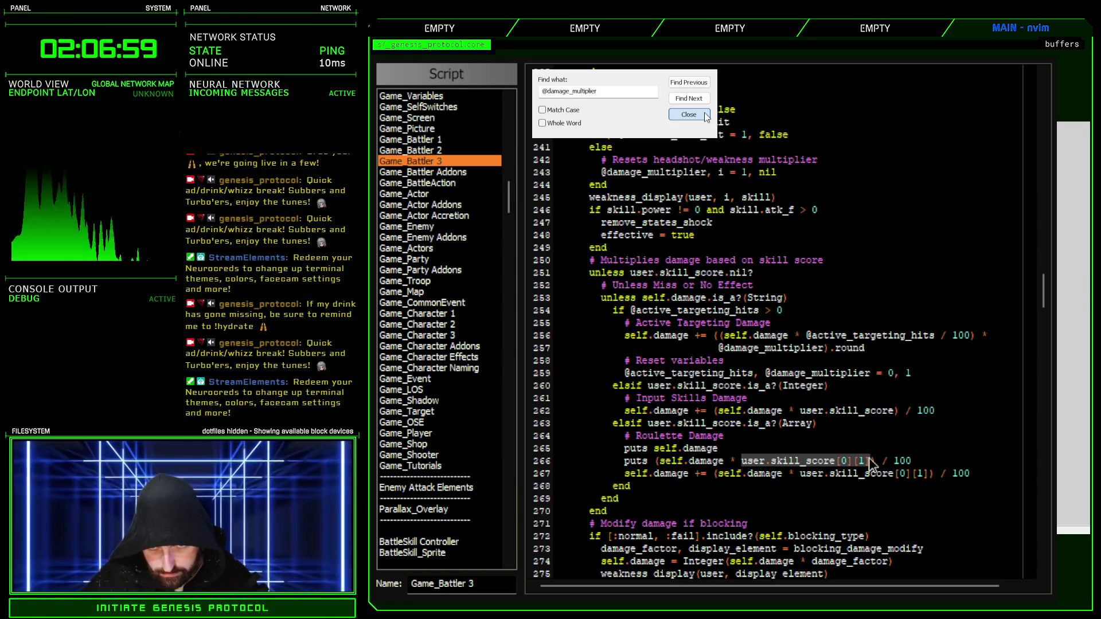
click(827, 423)
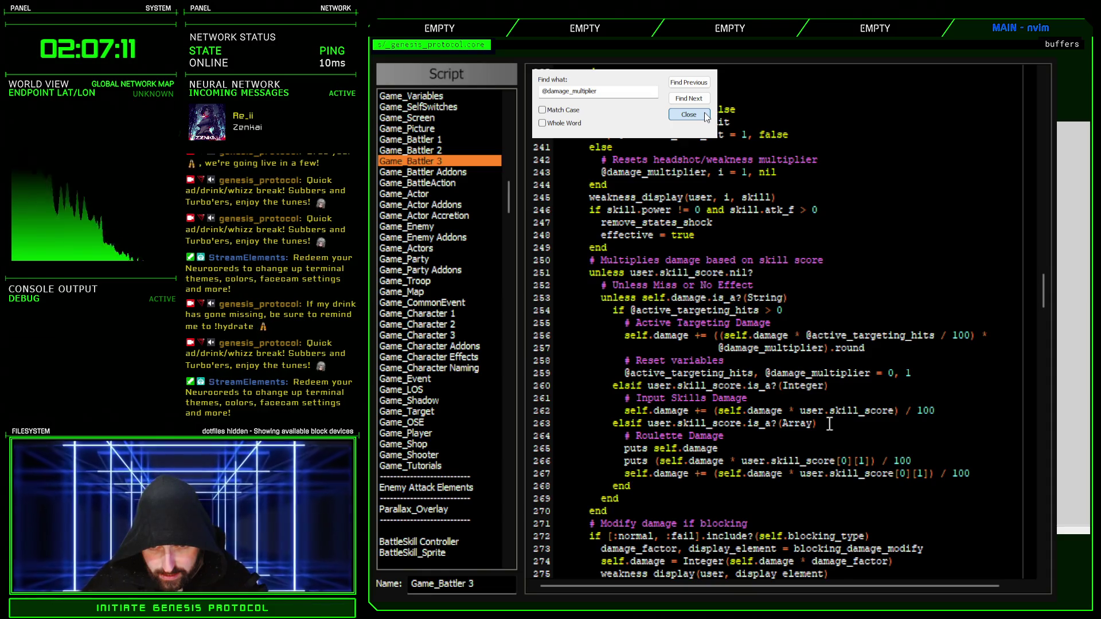
drag(742, 461, 869, 457)
key(ctrl+c)
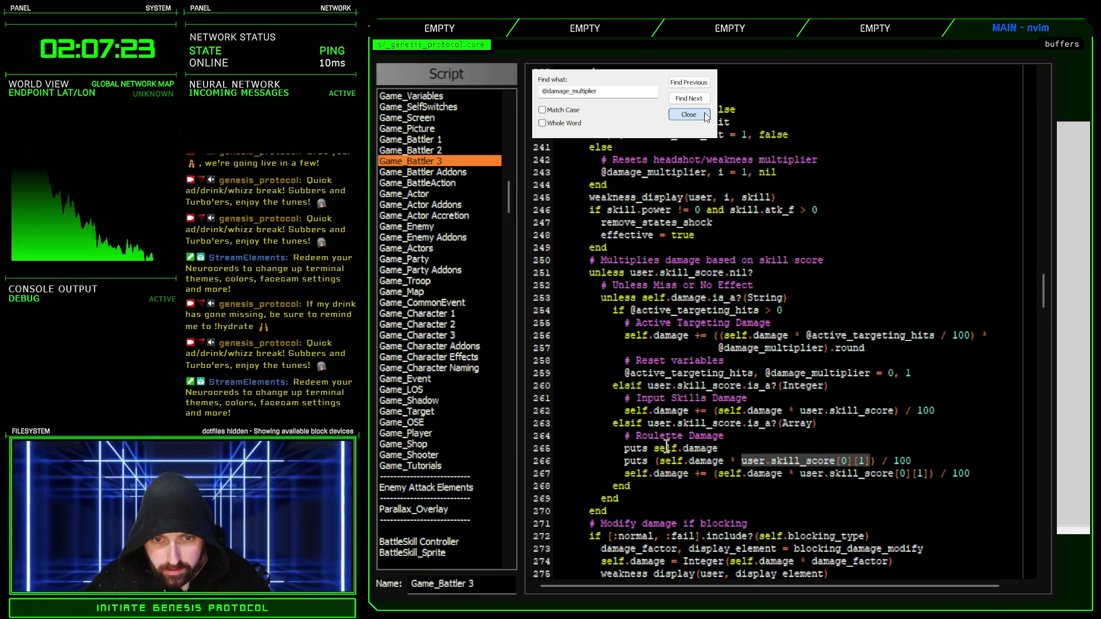
drag(656, 448, 718, 447)
key(ctrl+v)
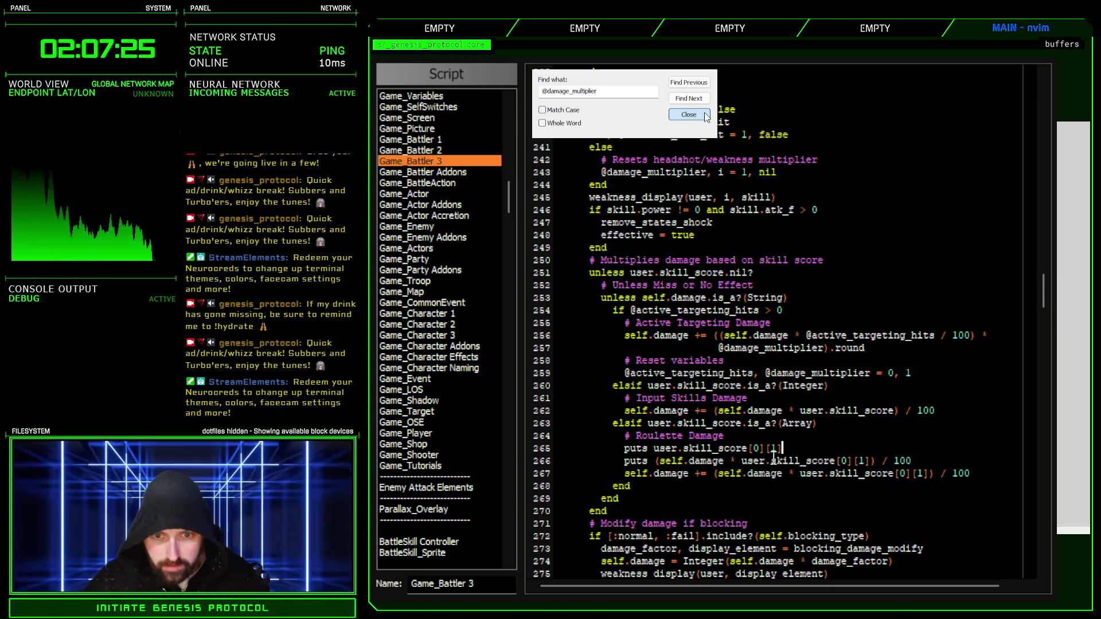
key(F12)
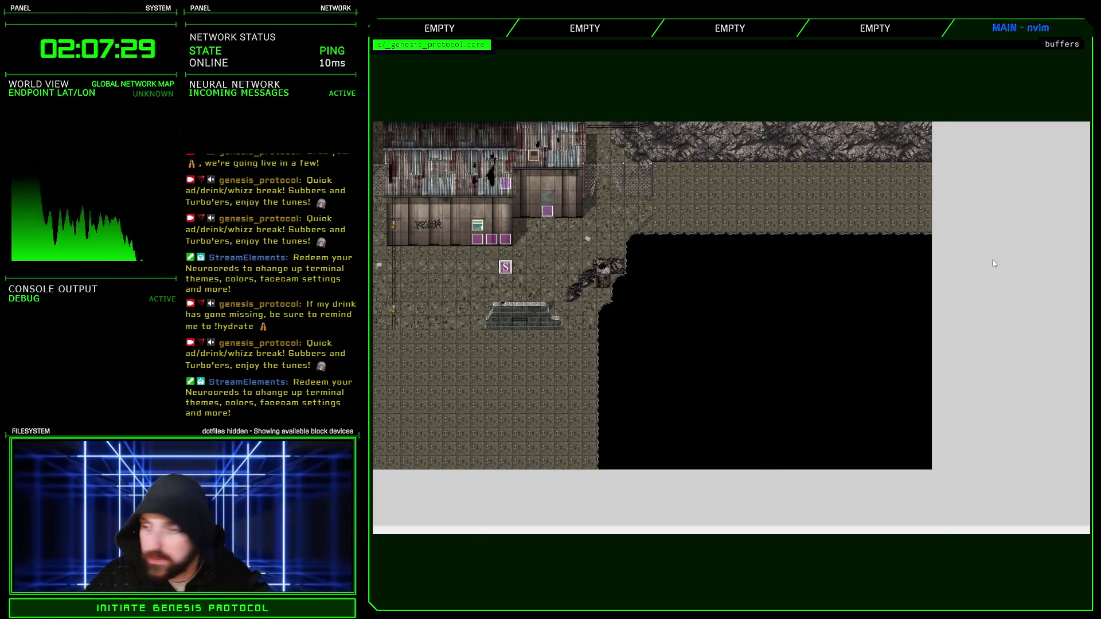
- Battle-test the troop, attack the Flammable Tank, run away, and close the Database
key(F9)
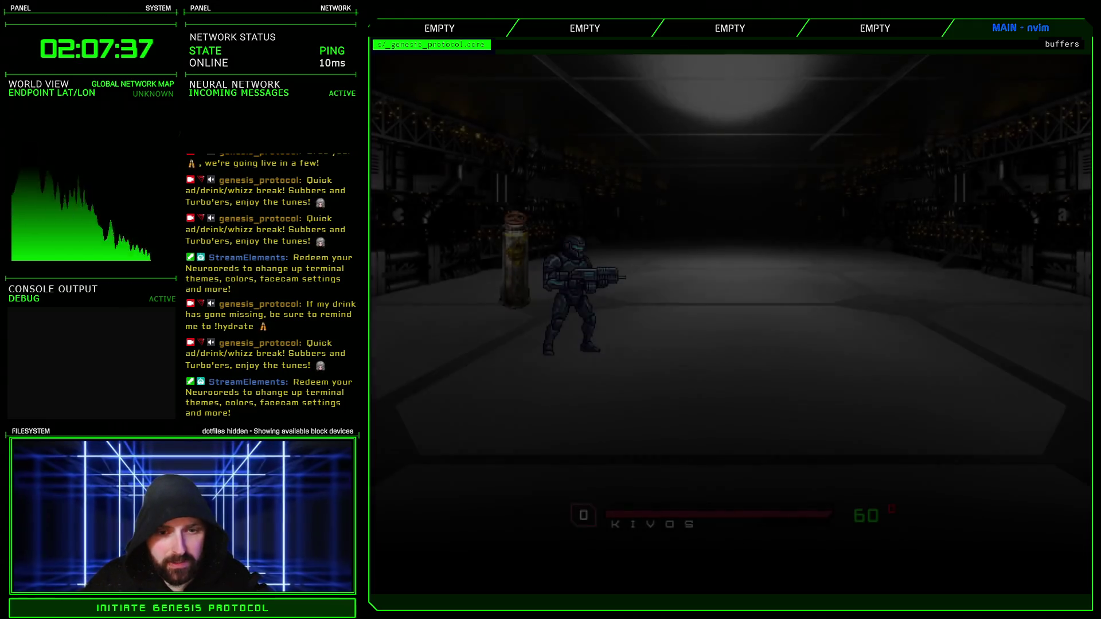
key(Return)
key(Return)
key(Return)
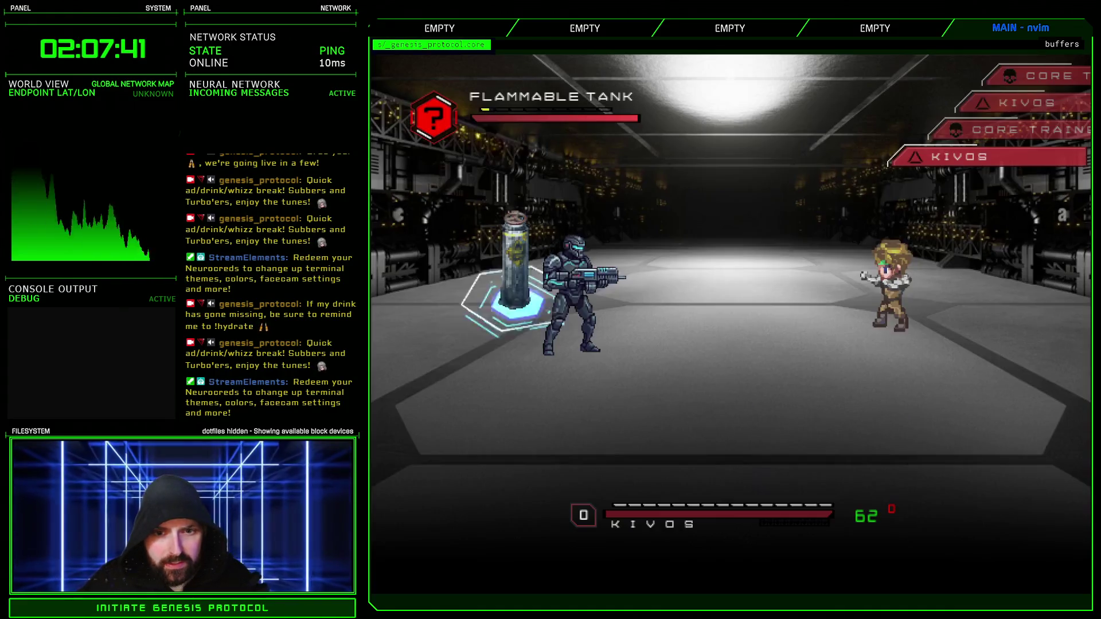
key(Return)
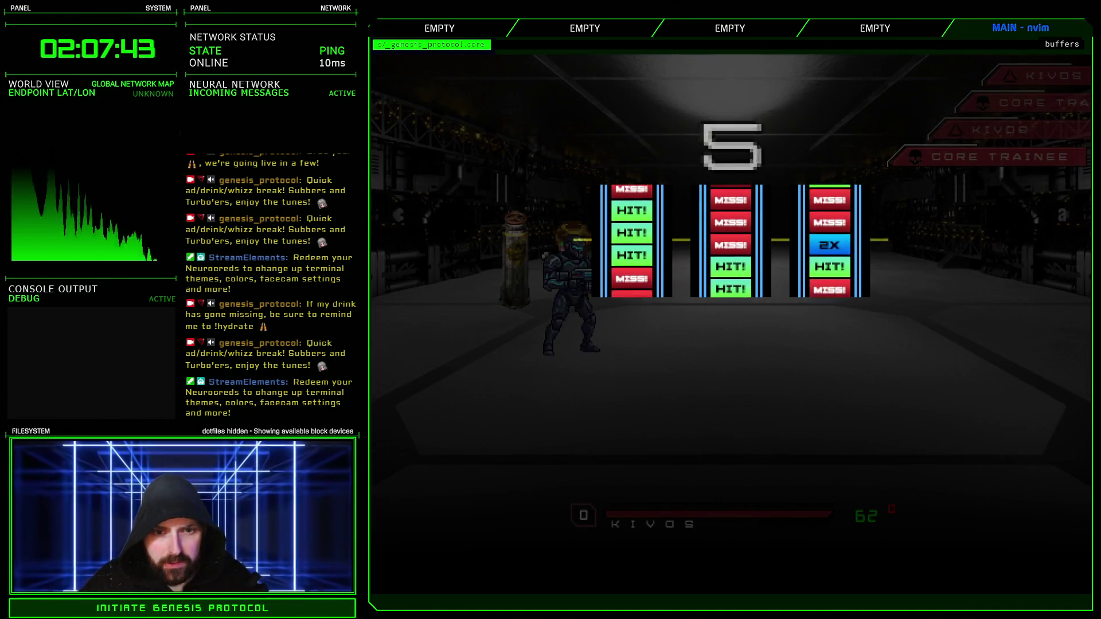
key(Return)
key(Return)
key(Return)
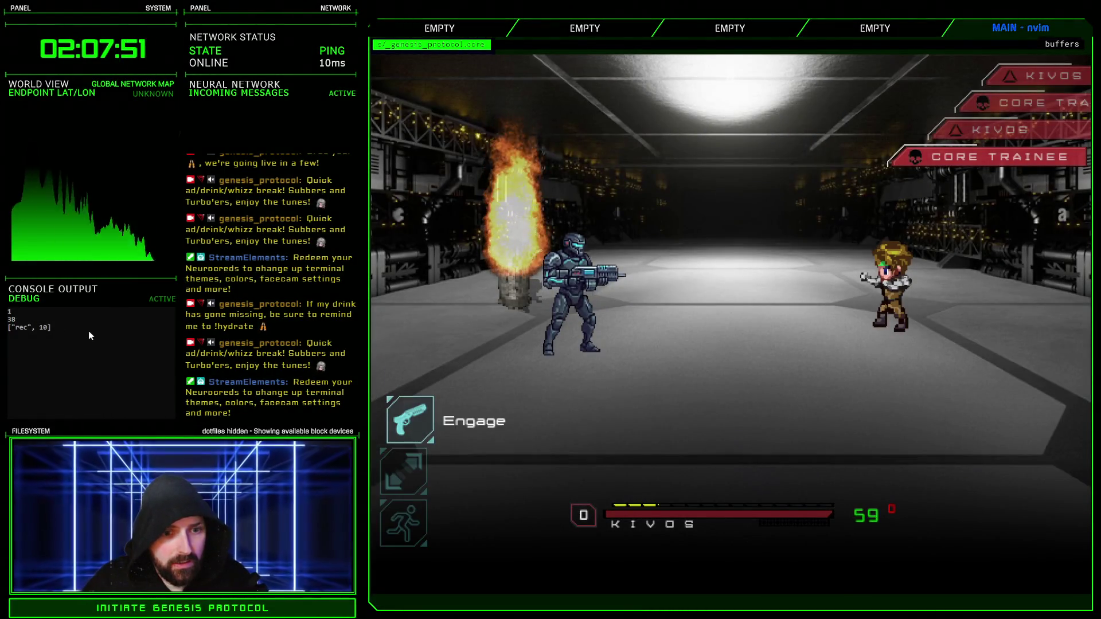
key(Down)
key(Down)
key(Return)
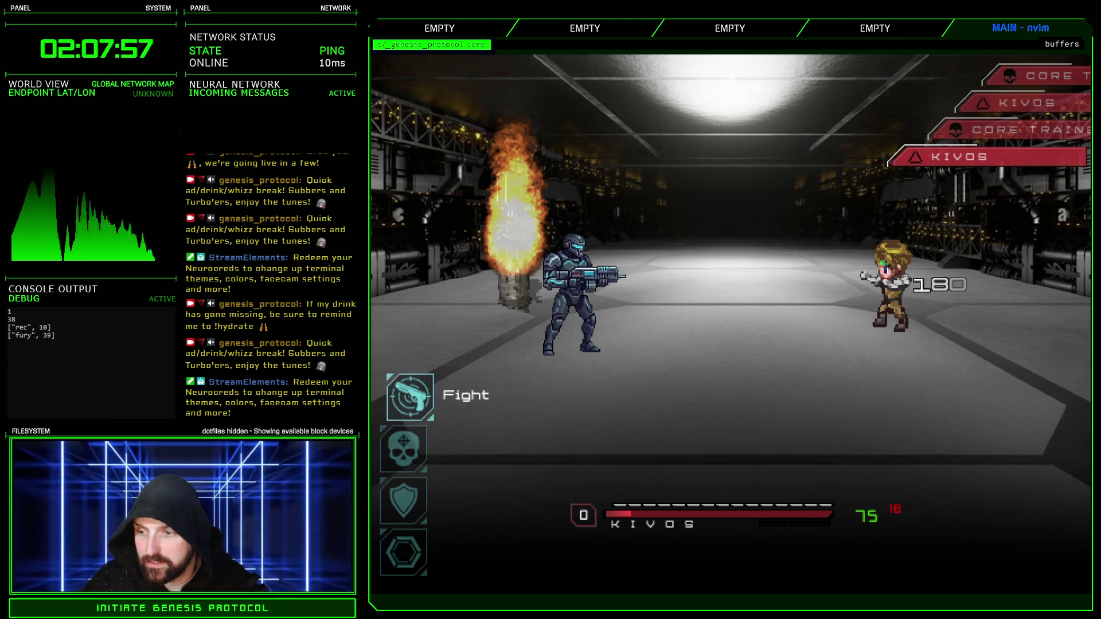
key(alt+F4)
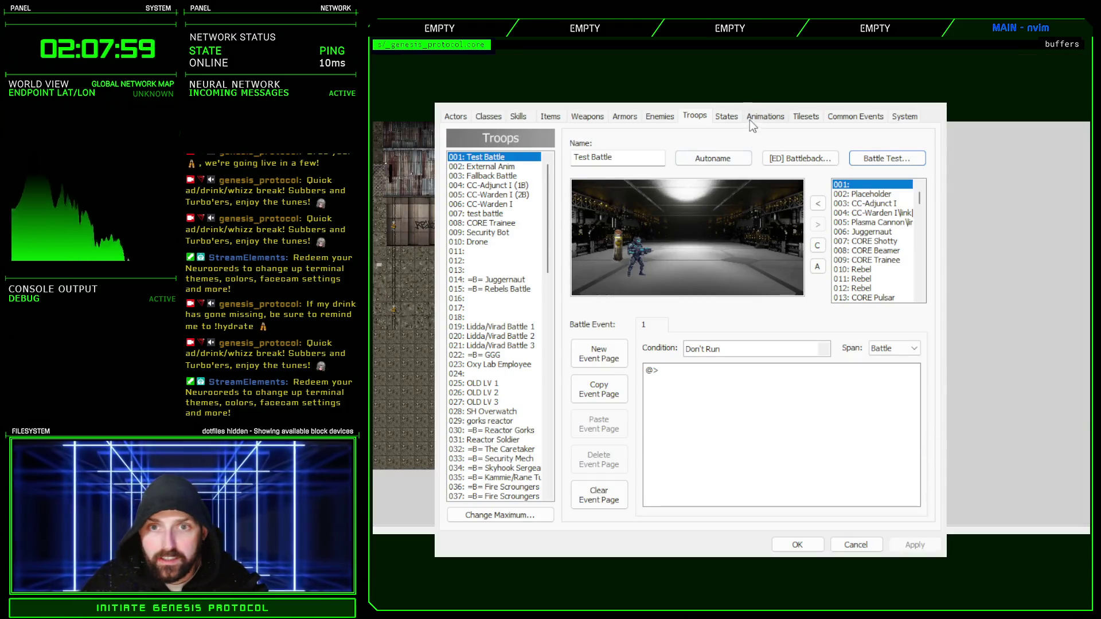
click(813, 545)
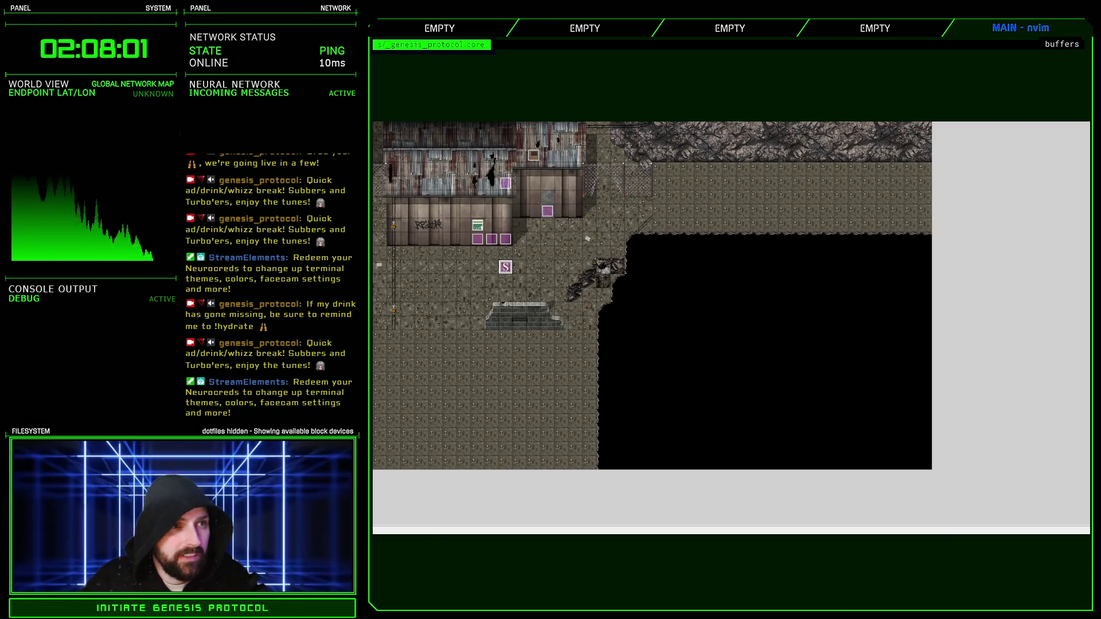
key(alt+Tab)
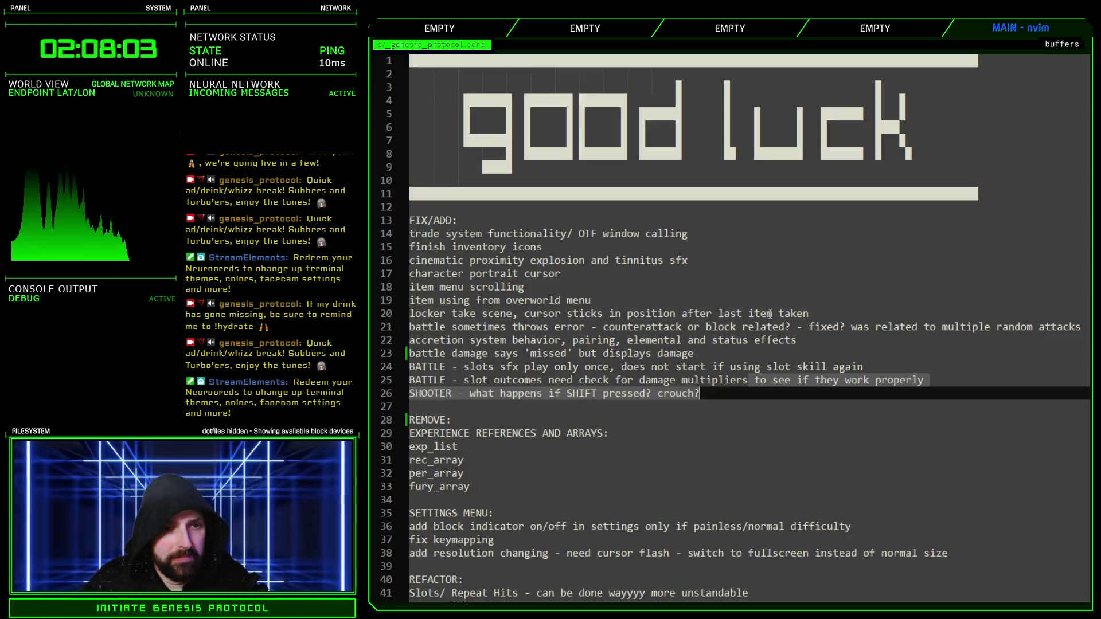
mouse_move(925, 379)
mouse_down()
mouse_move(573, 367)
mouse_move(464, 380)
mouse_up()
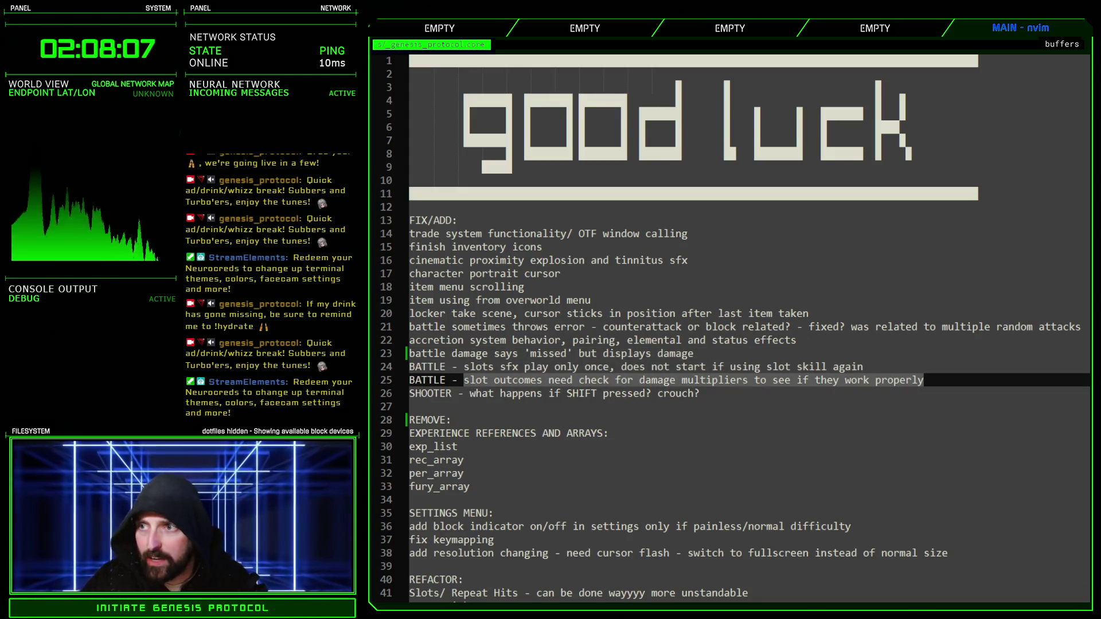
key(alt+Tab)
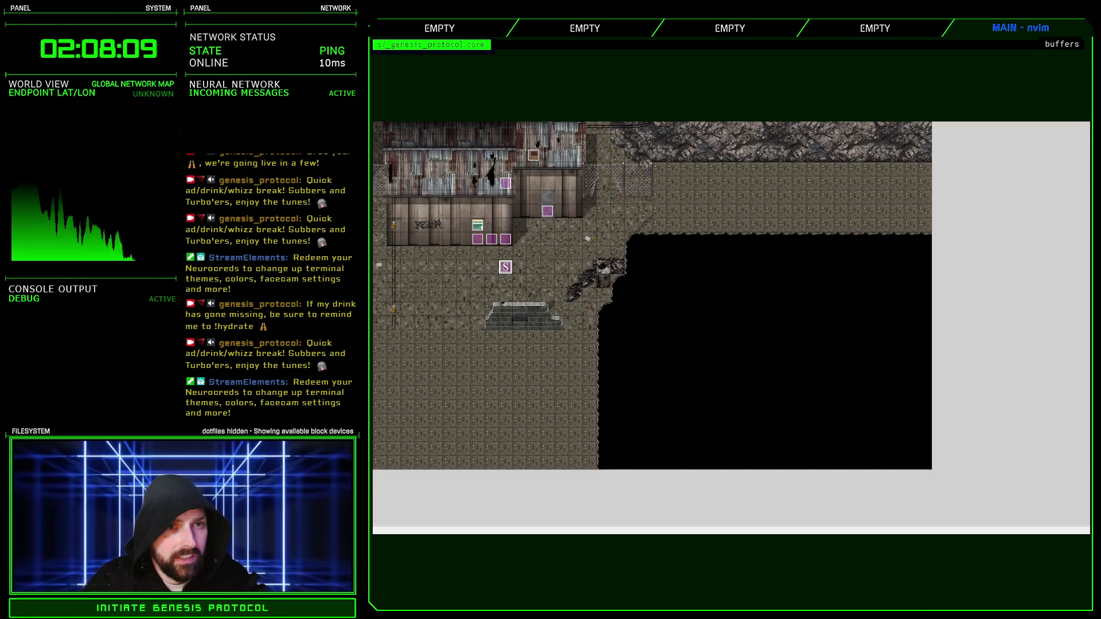
key(alt+Tab)
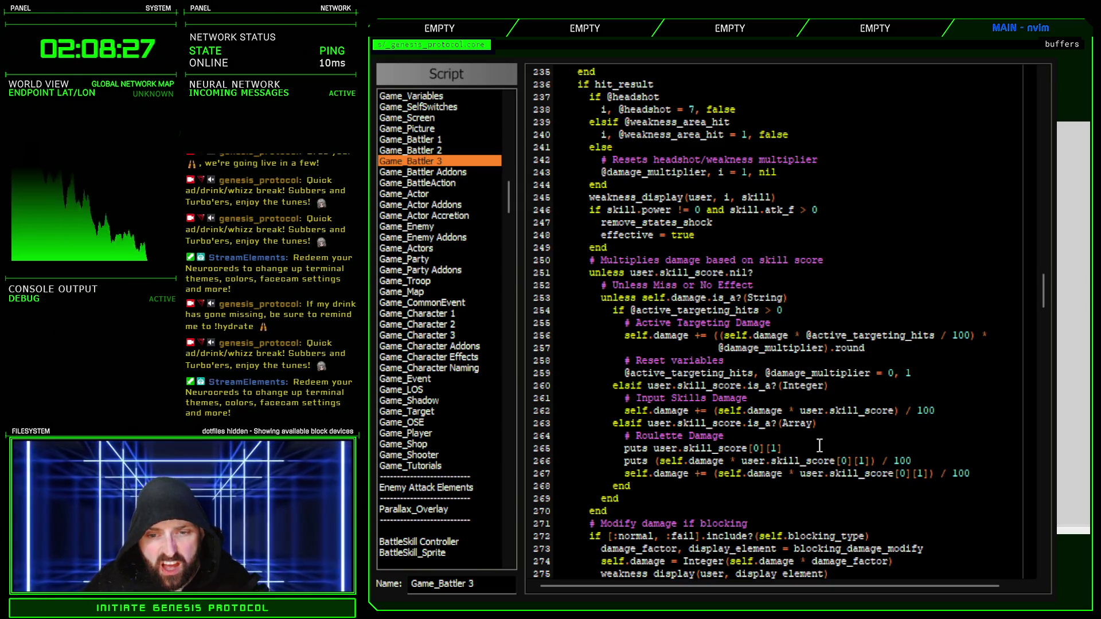
- Trim the extra [1] index so line 265 prints user.skill_score[0]
key(BackSpace)
key(BackSpace)
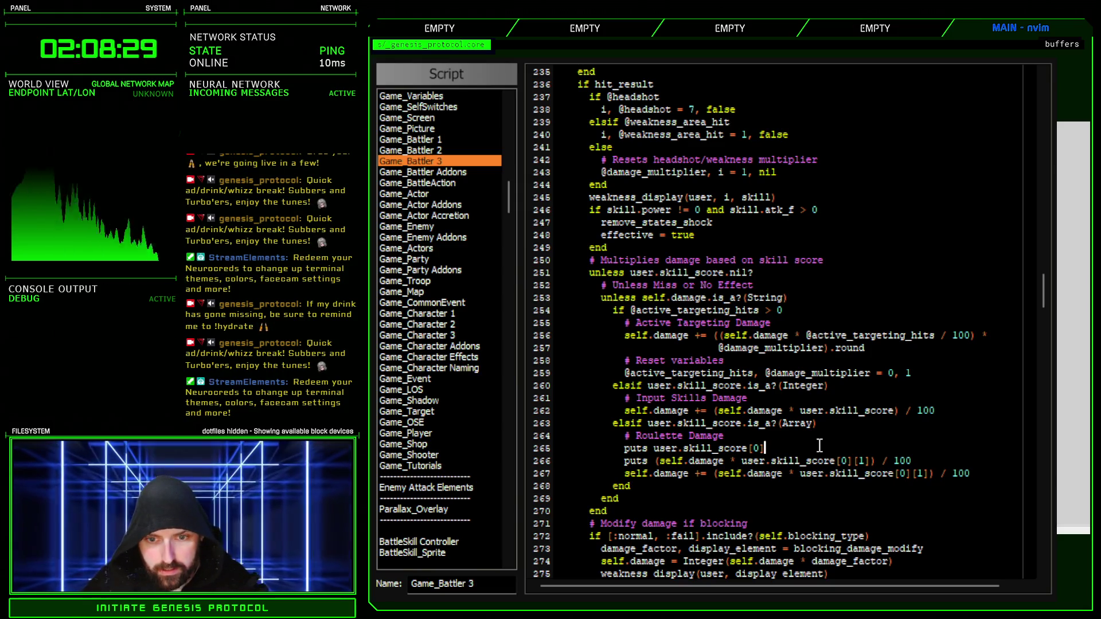
key(F12)
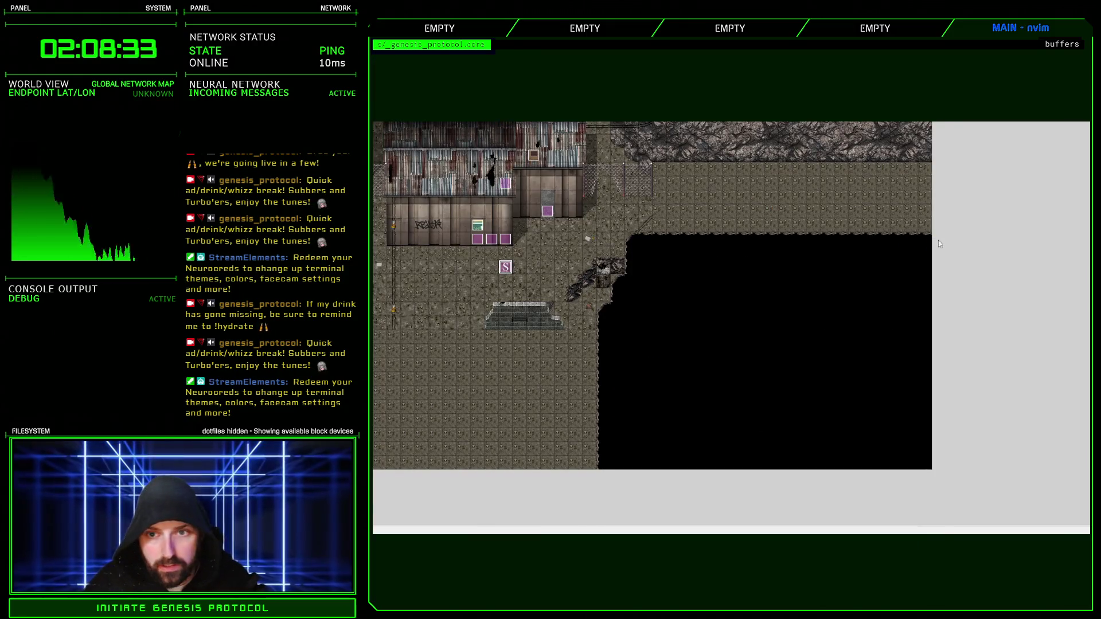
- Battle-test Test Battle, hitting the Flammable Tank with Glitch Slap, then end the test
key(alt+Tab)
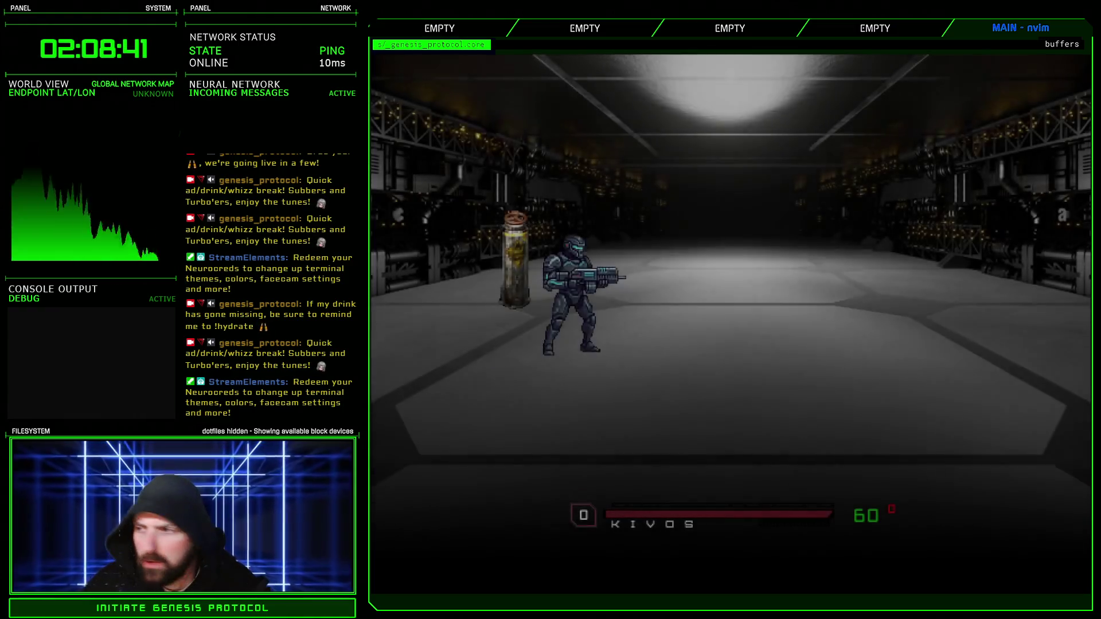
key(Return)
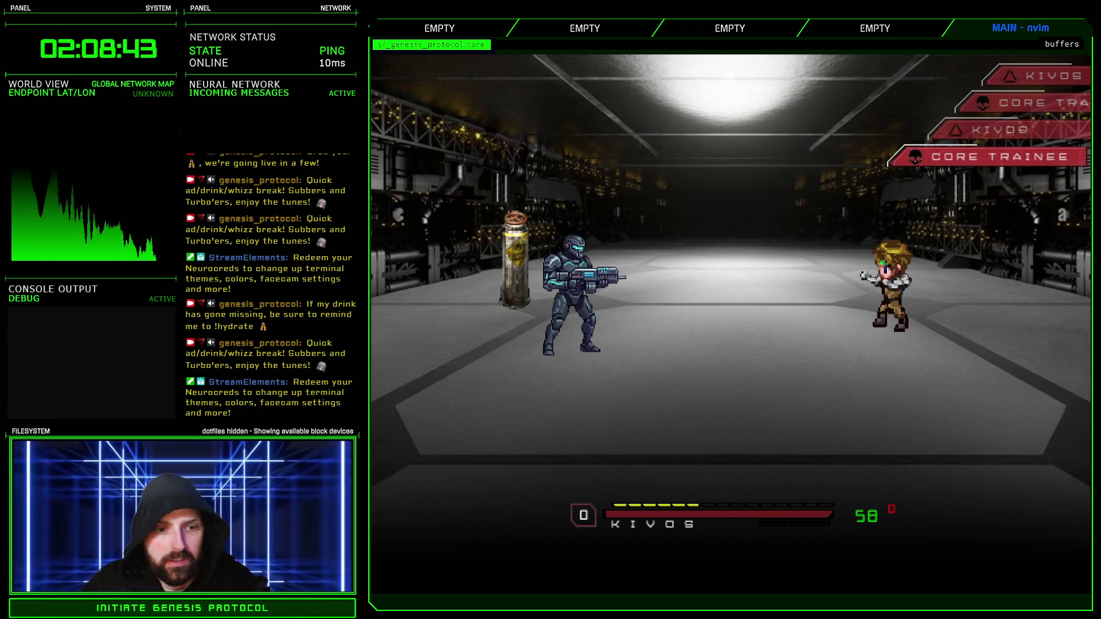
key(Return)
key(Down)
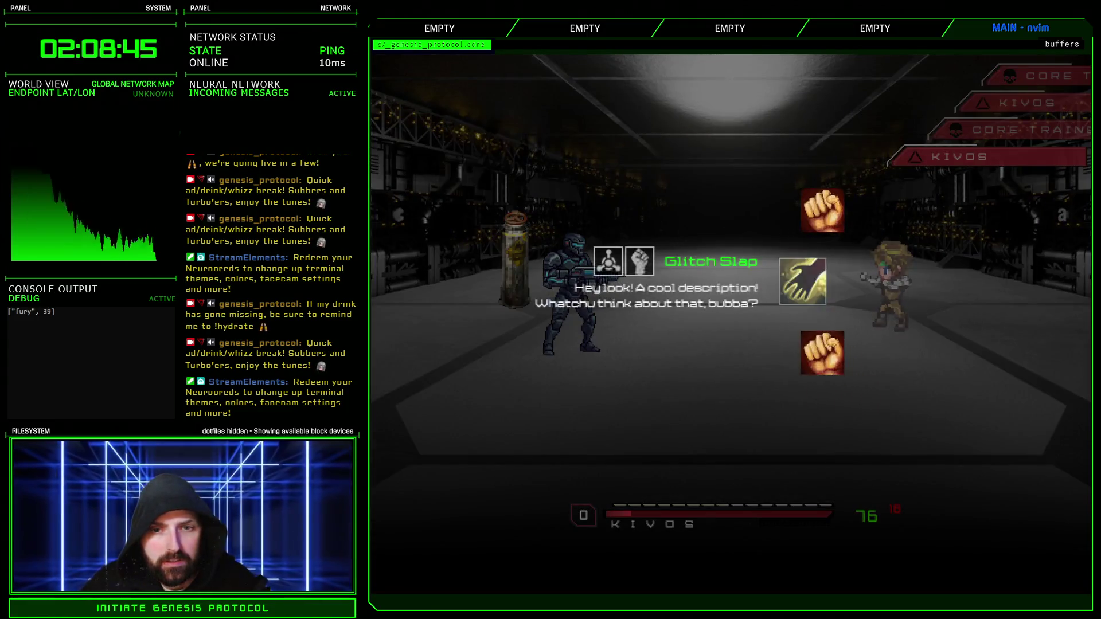
key(Return)
key(Return)
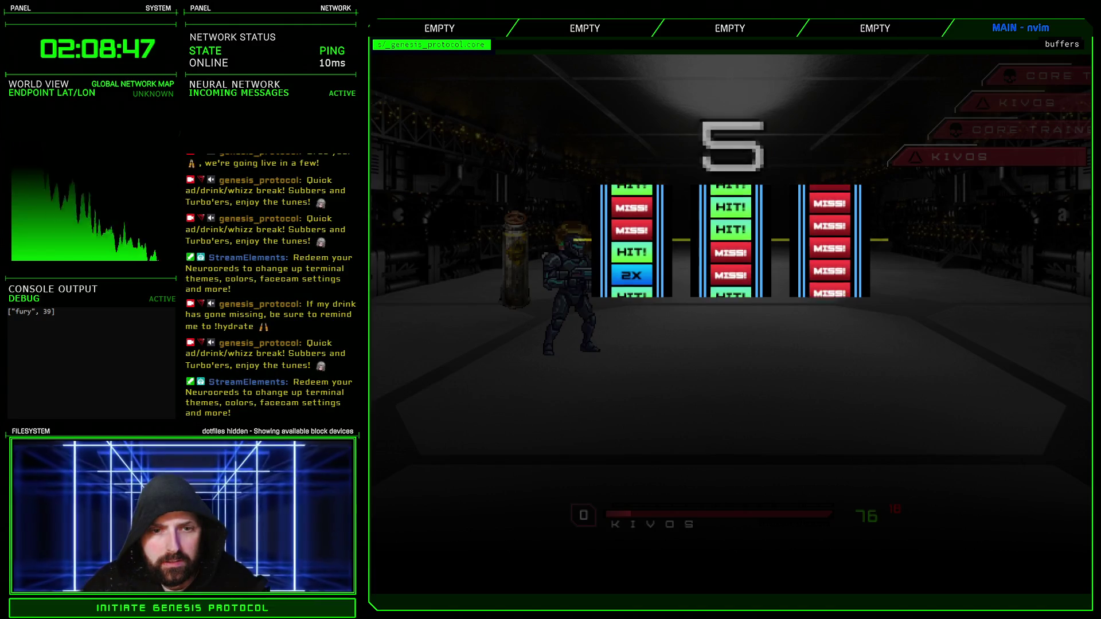
key(Return)
key(Return)
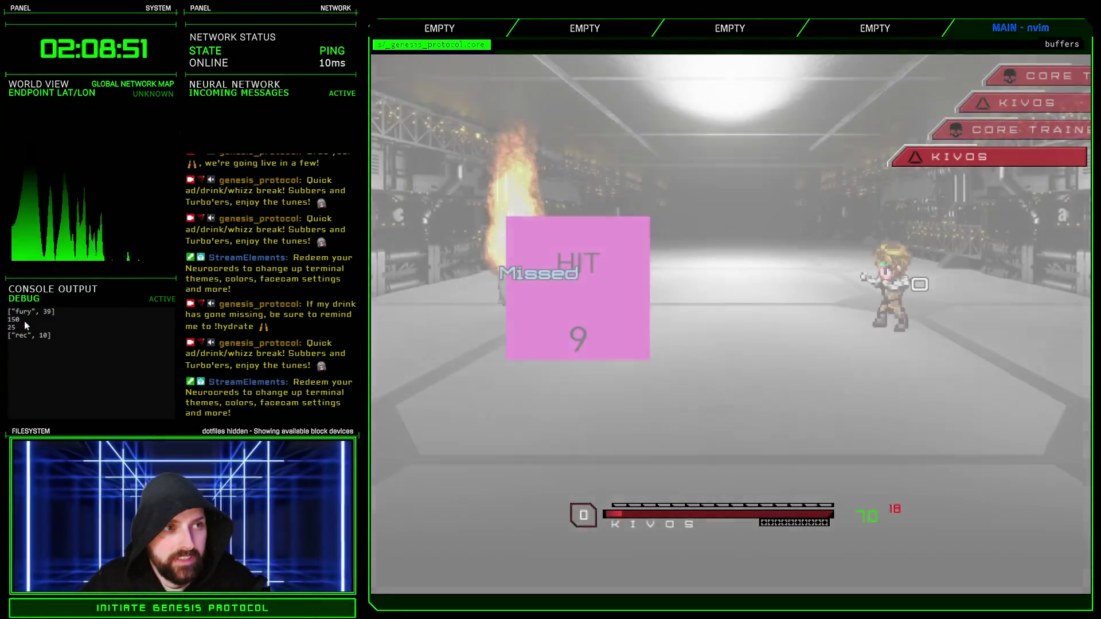
key(alt+F4)
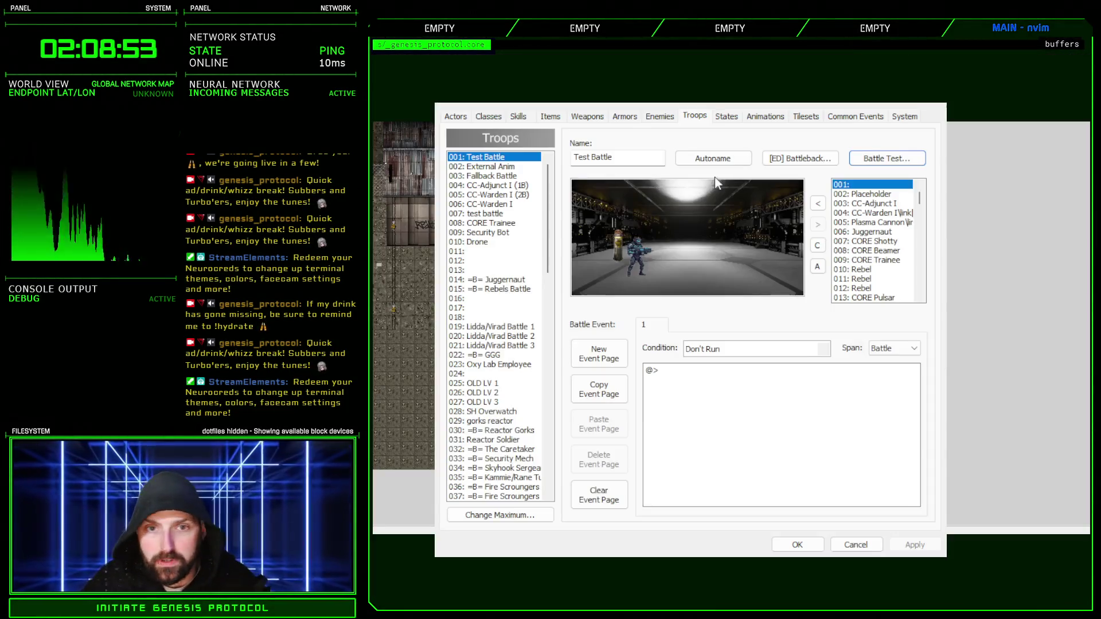
- In Game_Battler 3, add ')' after skill_score[0] on line 266 and drop [1] on line 267
key(Escape)
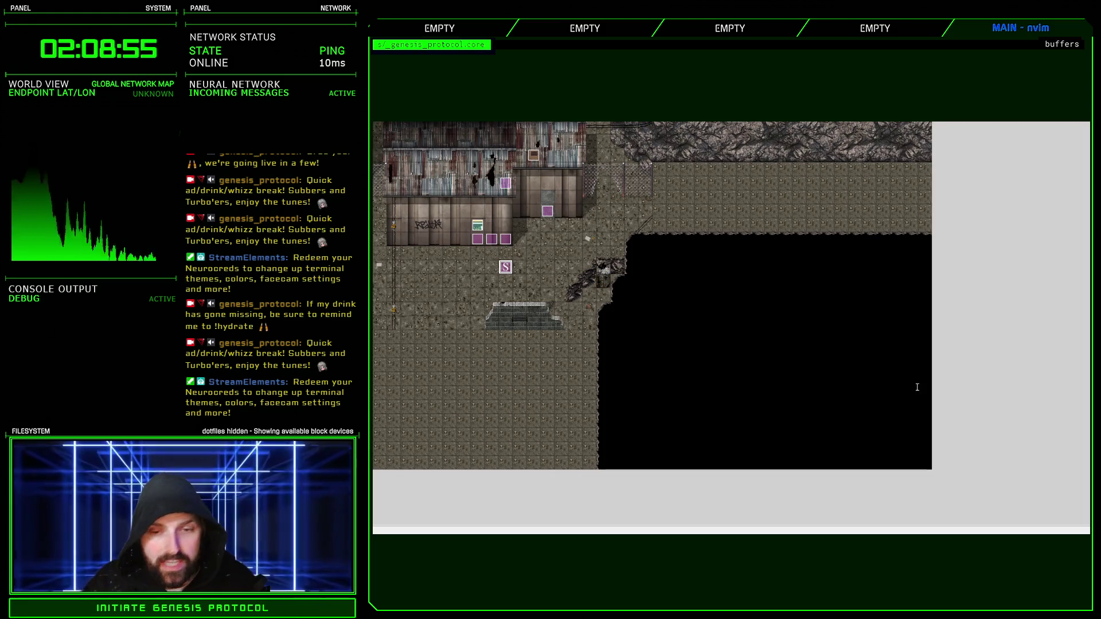
key(F11)
click(853, 460)
text() / 100)
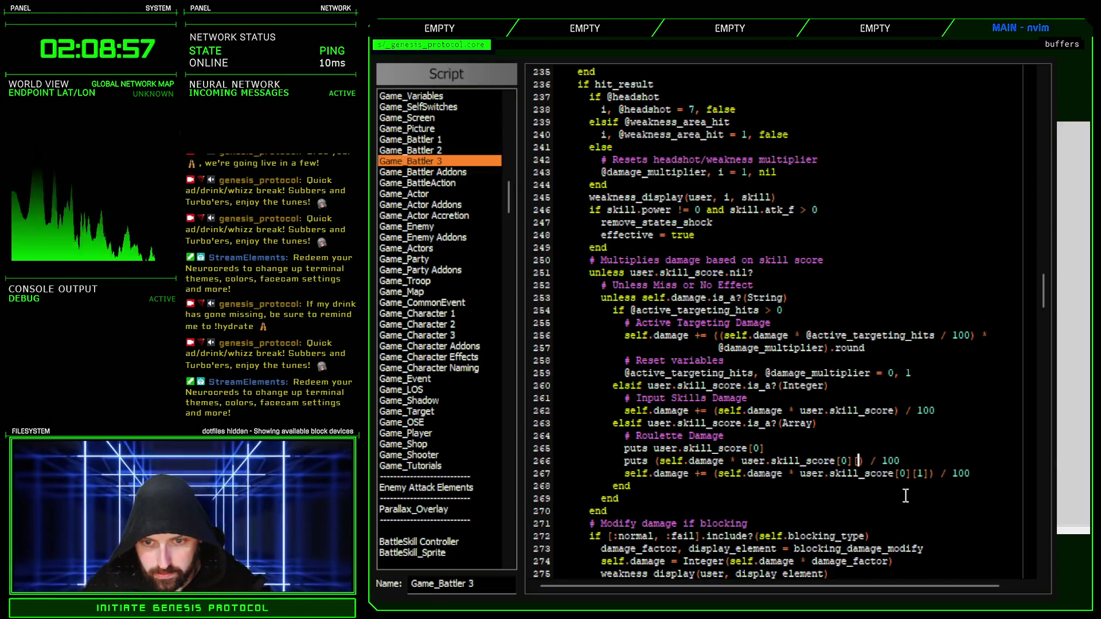
click(929, 474)
key(BackSpace)
key(BackSpace)
key(BackSpace)
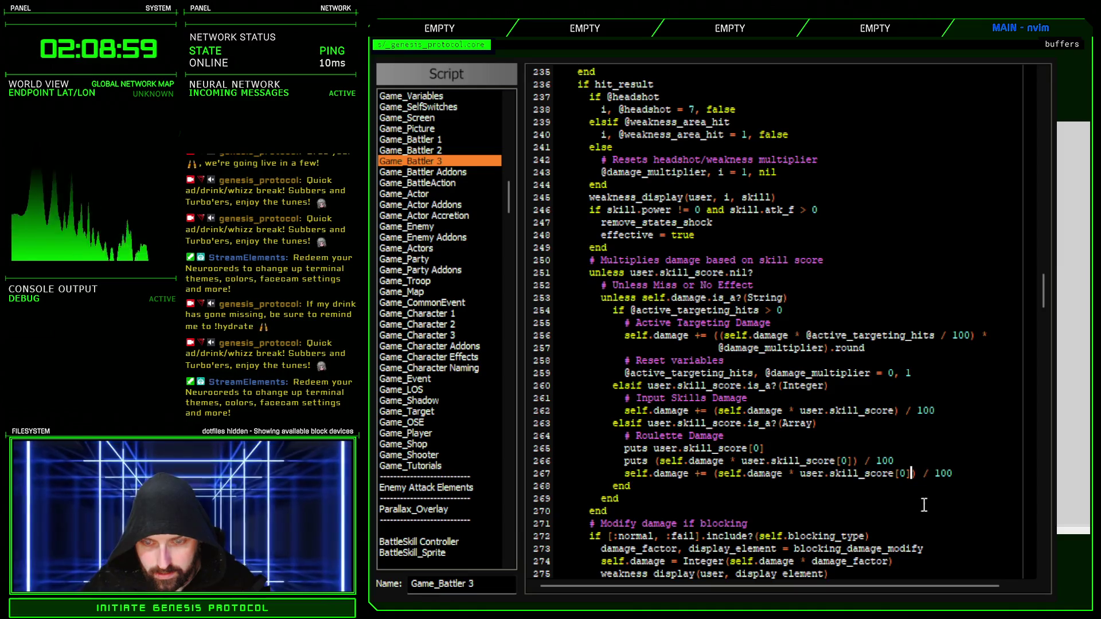
- Review the line 265 debug print and line 267 damage multiplication, then close the script editor
drag(763, 448, 617, 445)
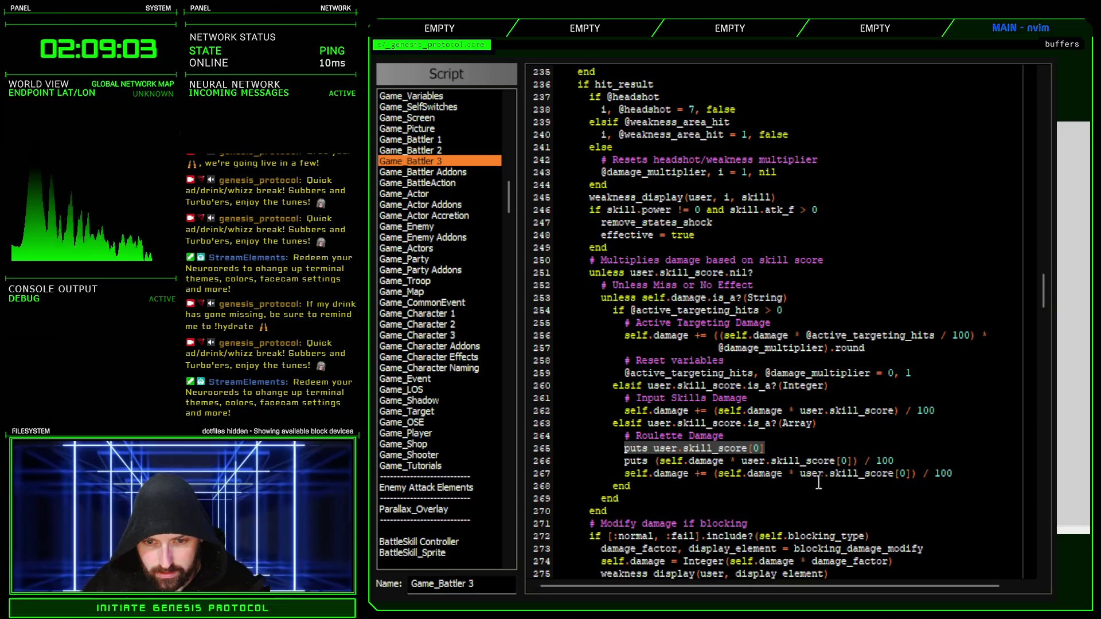
drag(800, 474, 912, 474)
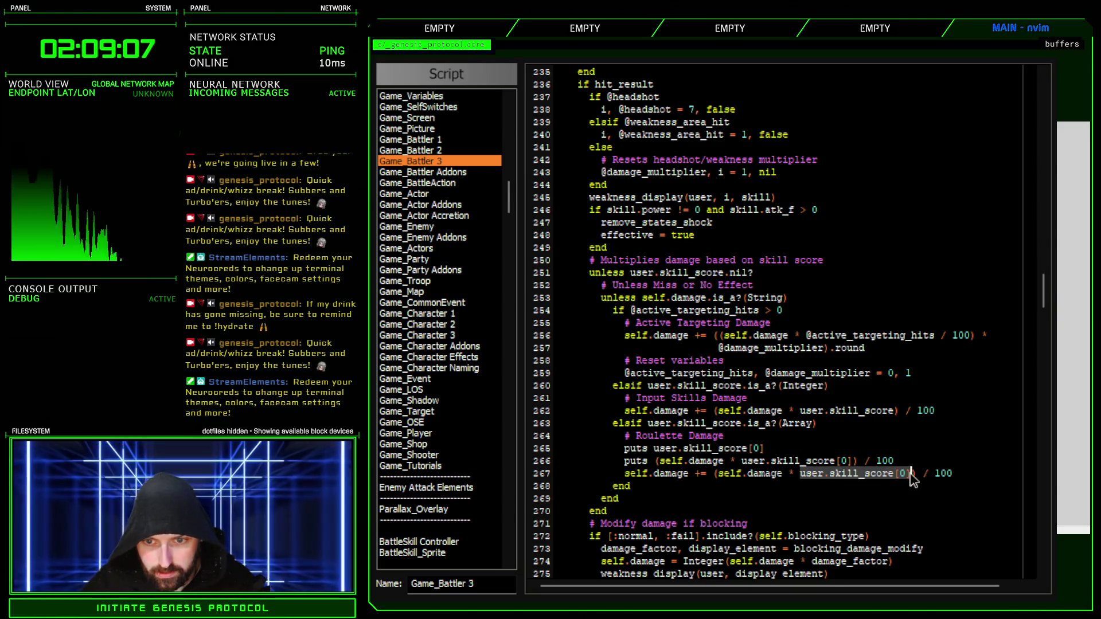
click(942, 473)
drag(765, 474, 907, 474)
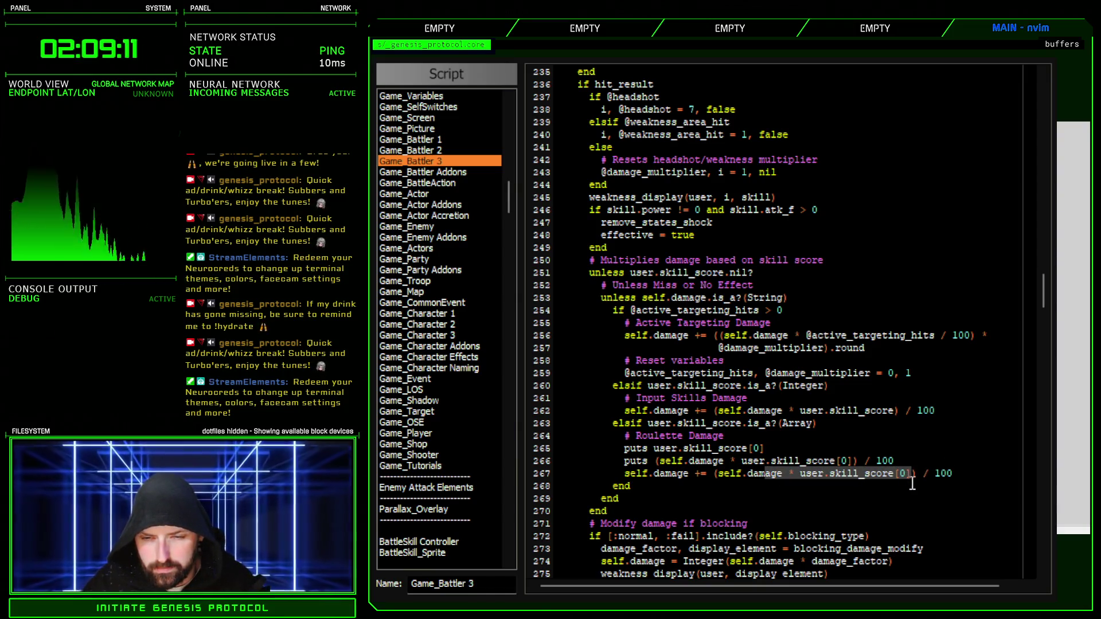
key(A)
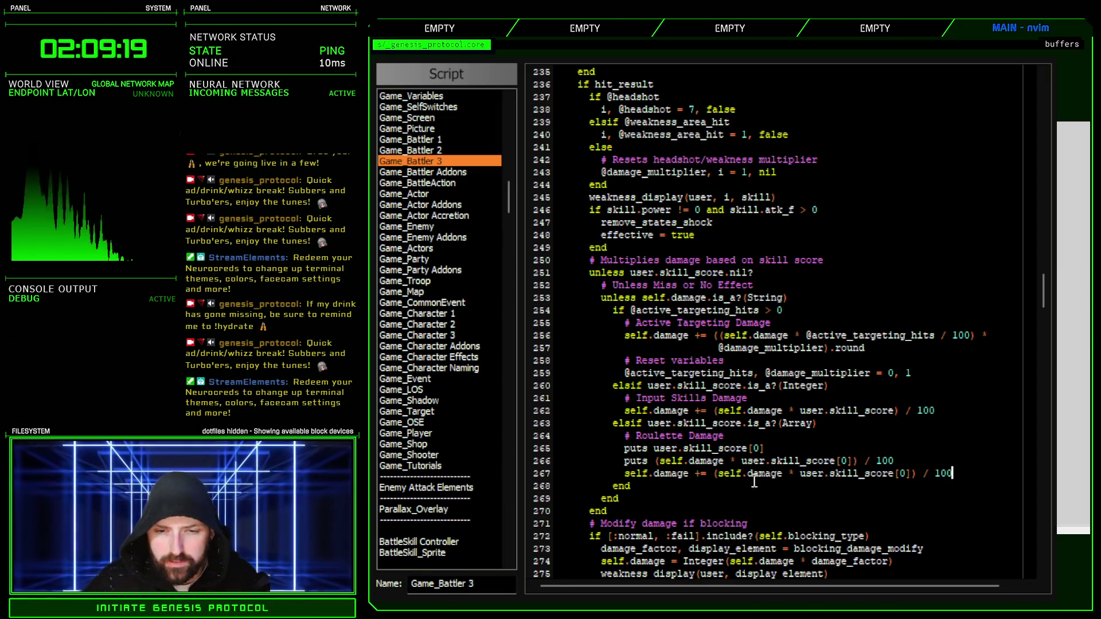
click(836, 473)
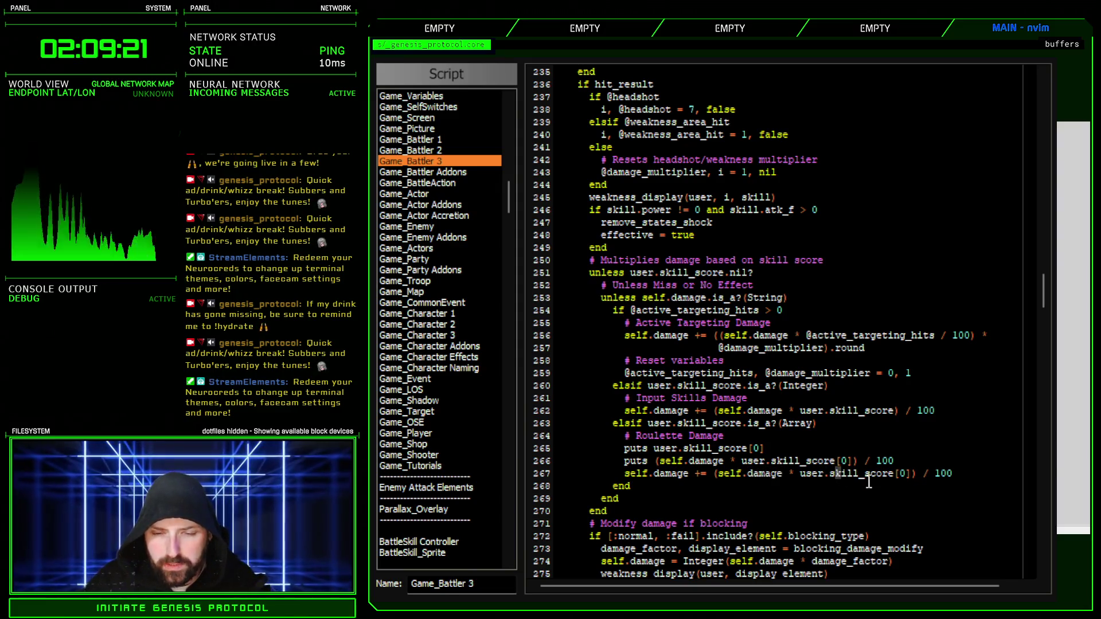
click(954, 472)
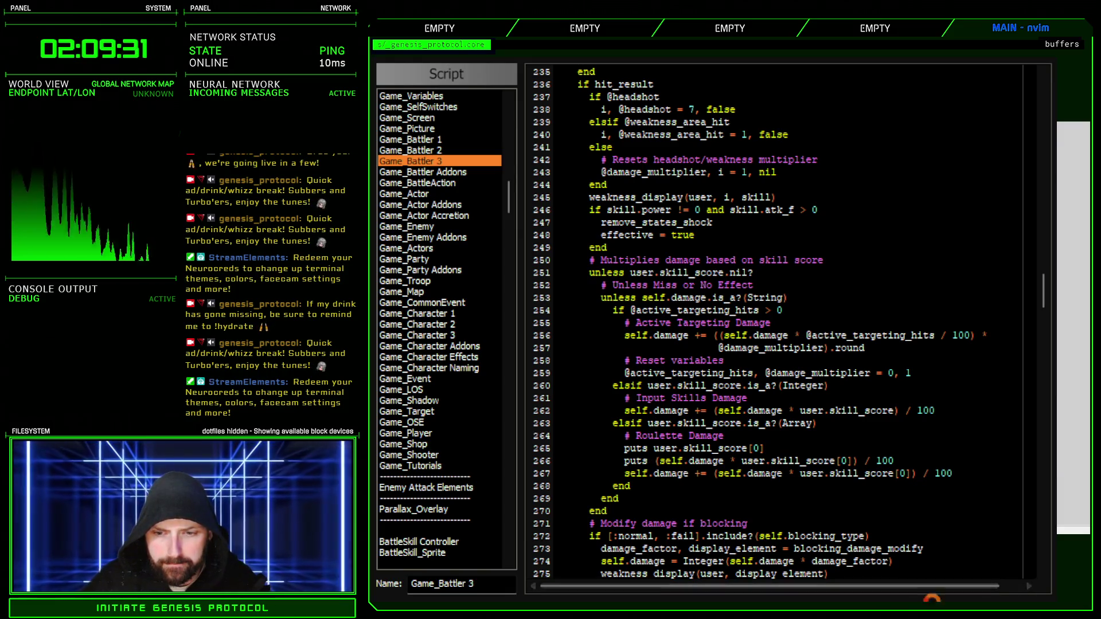
key(Escape)
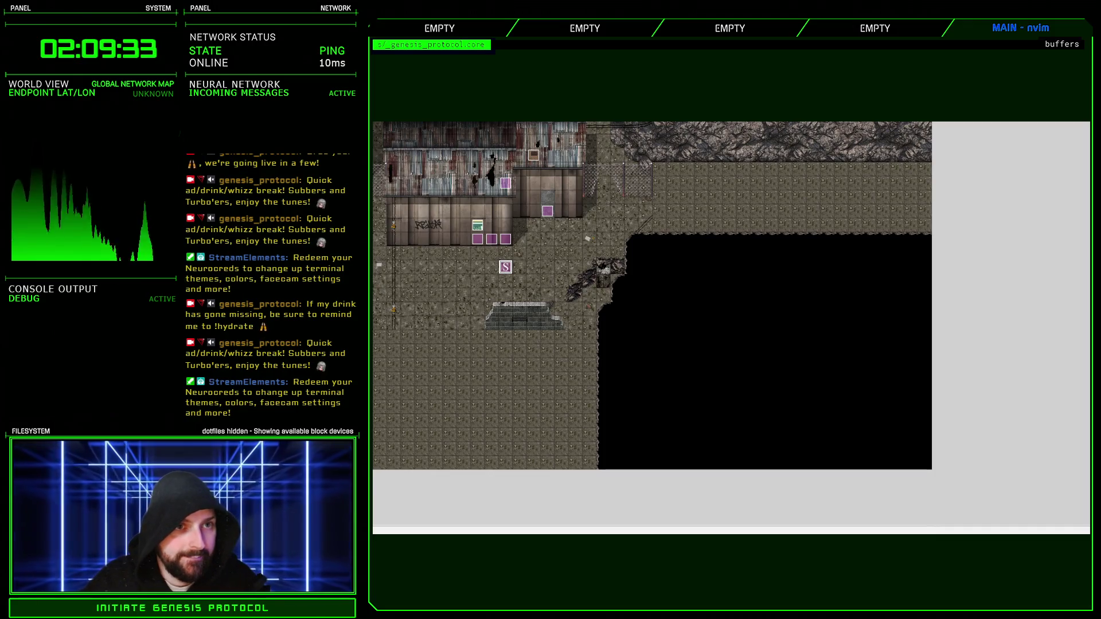
- Rerun Test Battle with the roulette skill on the Flammable Tank, producing Overkill 13020
key(F9)
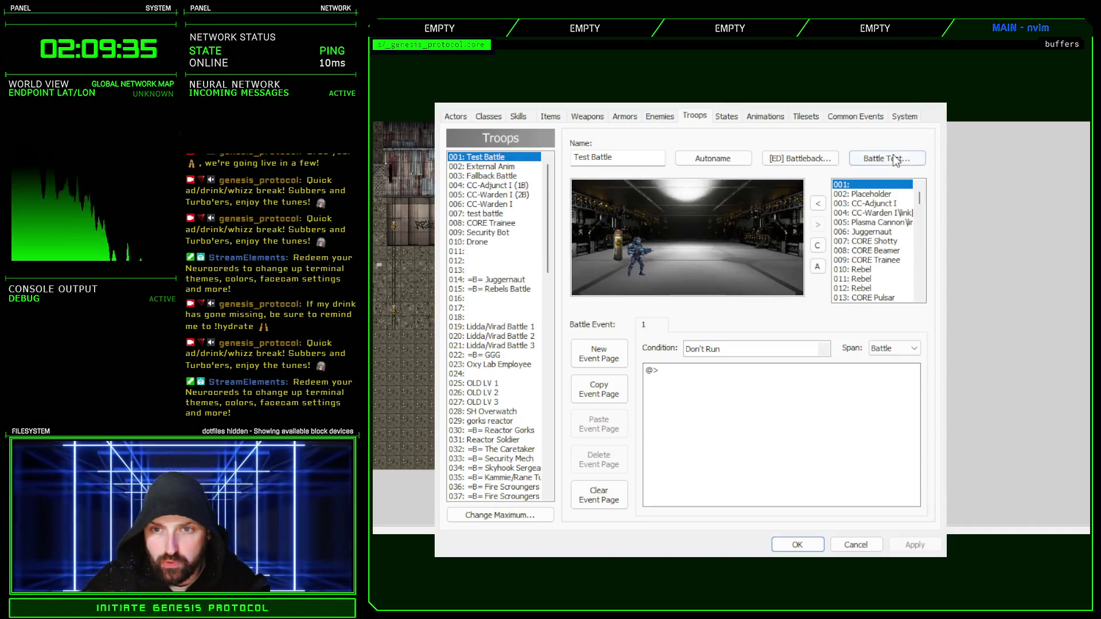
double_click(738, 431)
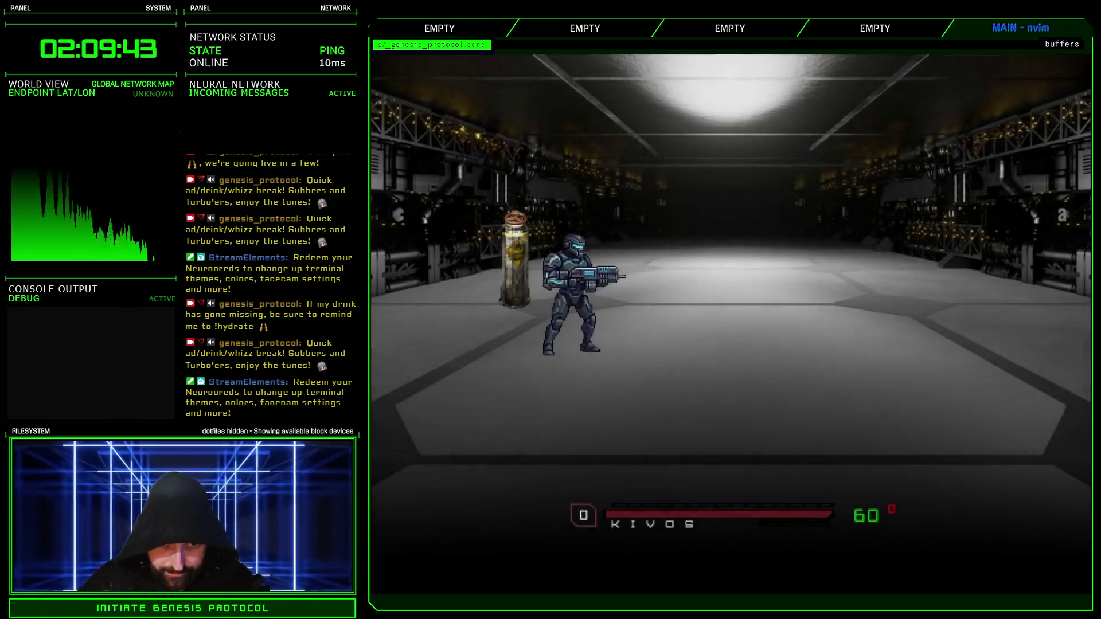
key(Return)
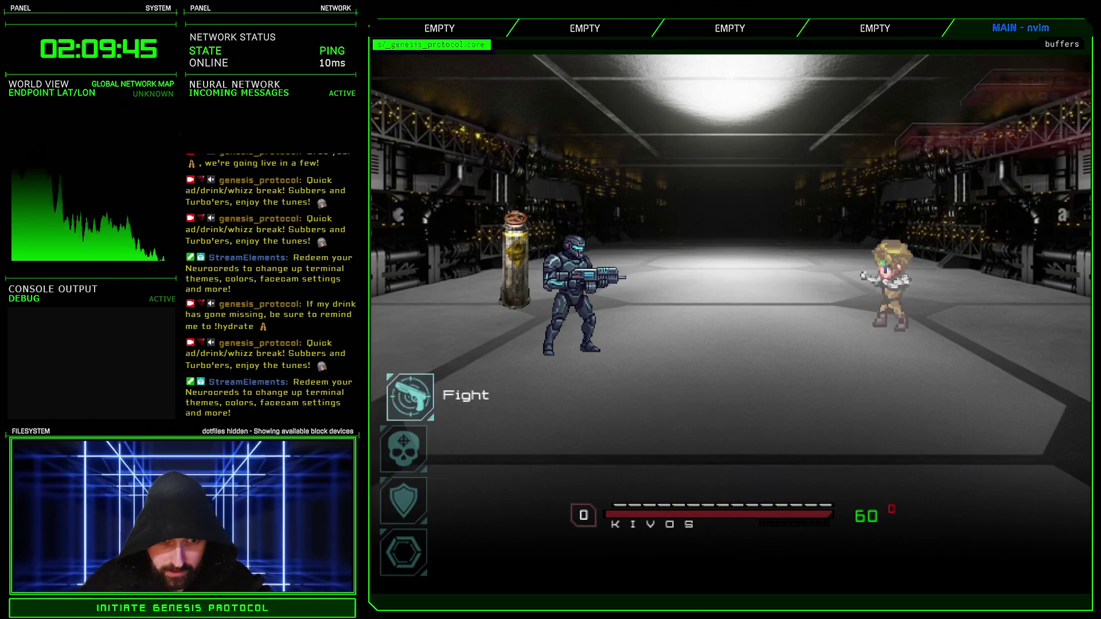
key(Return)
key(Return)
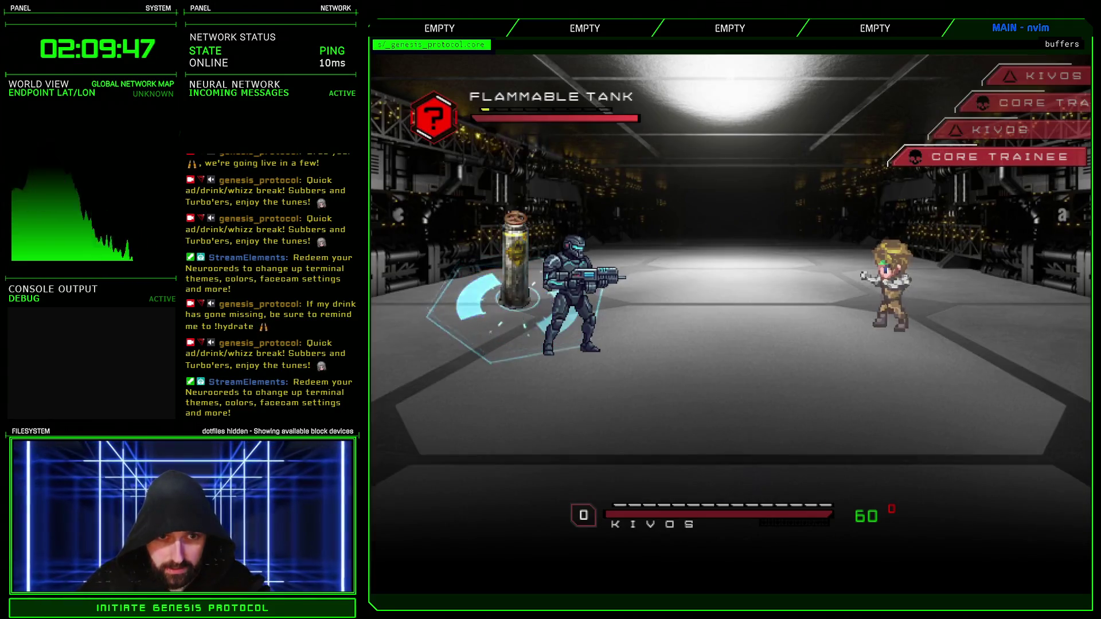
key(Return)
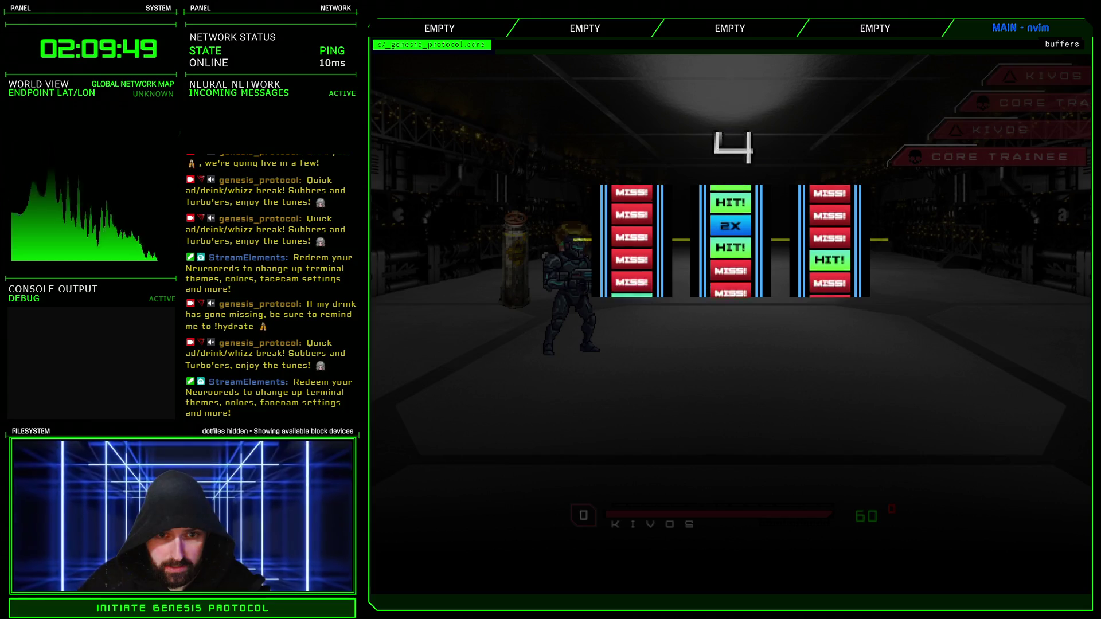
key(Return)
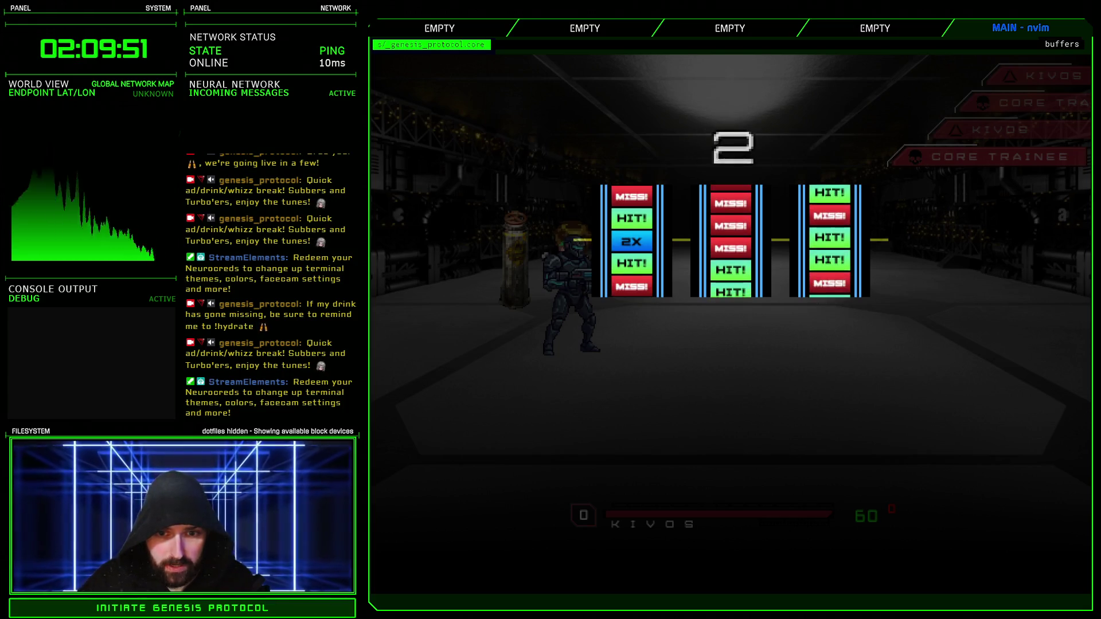
key(Return)
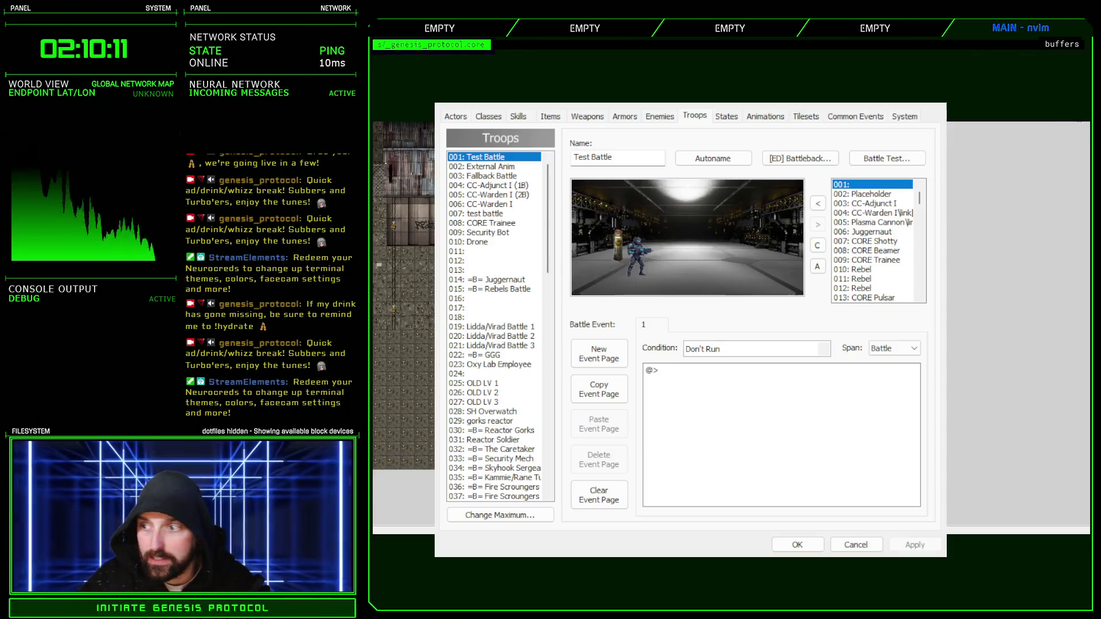
- End the battle test and make the line 265 debug puts print self.damage
key(alt+F4)
key(Escape)
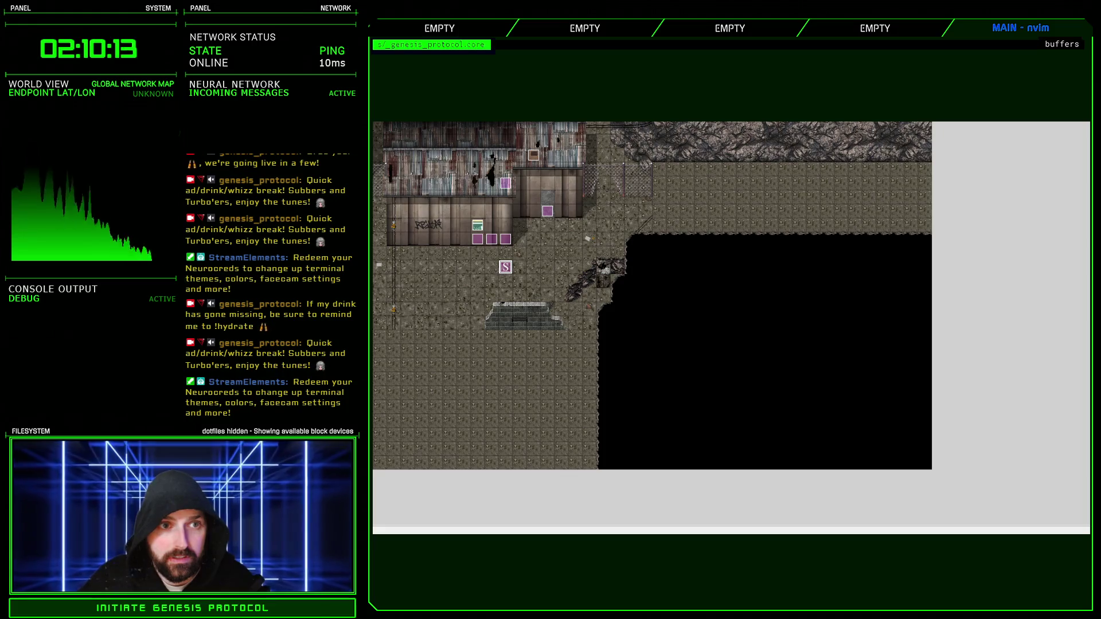
key(F11)
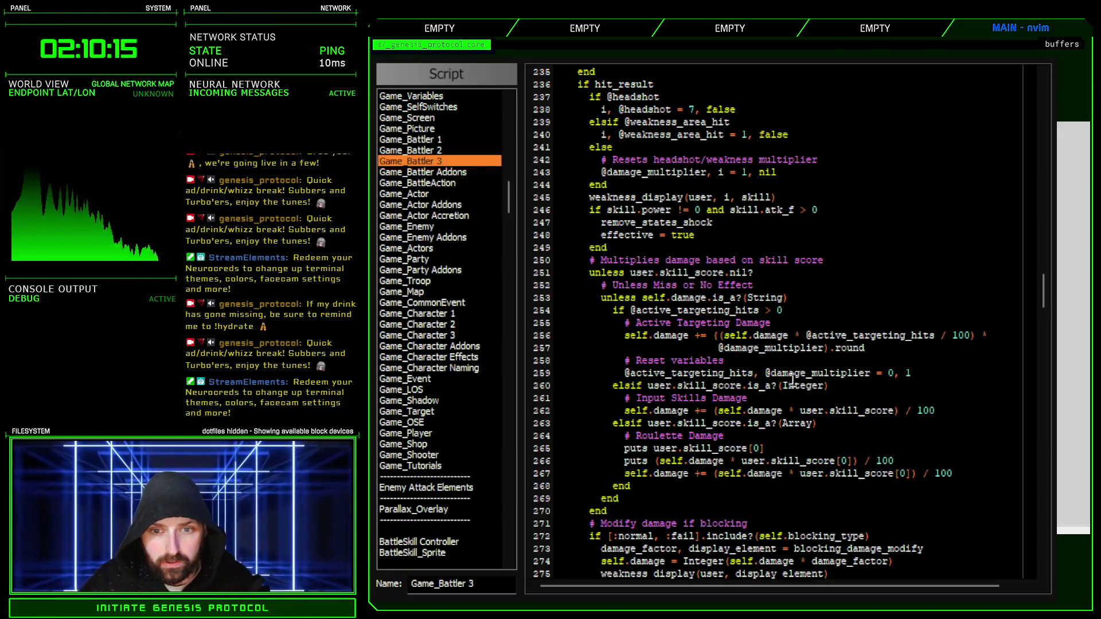
drag(653, 448, 764, 448)
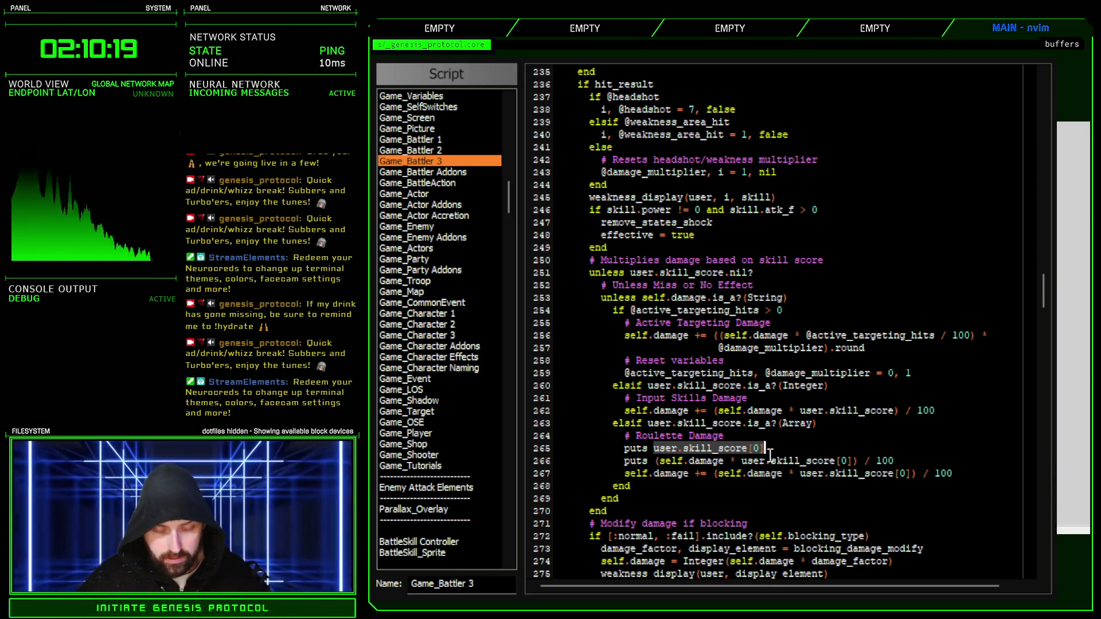
text(self.damage)
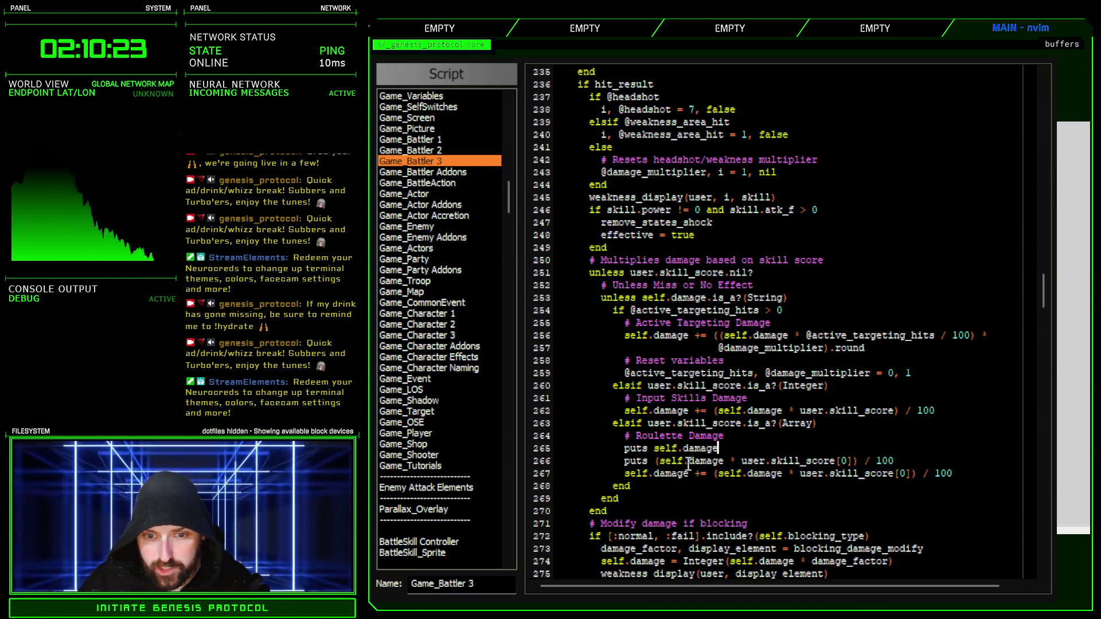
- Change '+=' to '=' on line 267 so roulette damage is assigned, then close the editor
drag(714, 473, 960, 478)
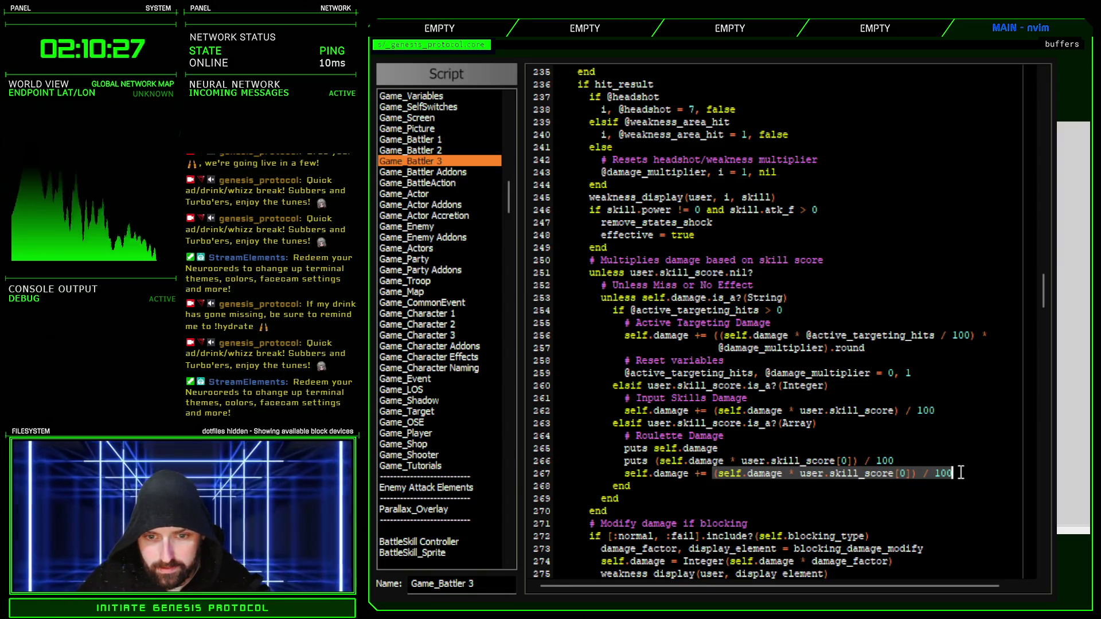
click(751, 448)
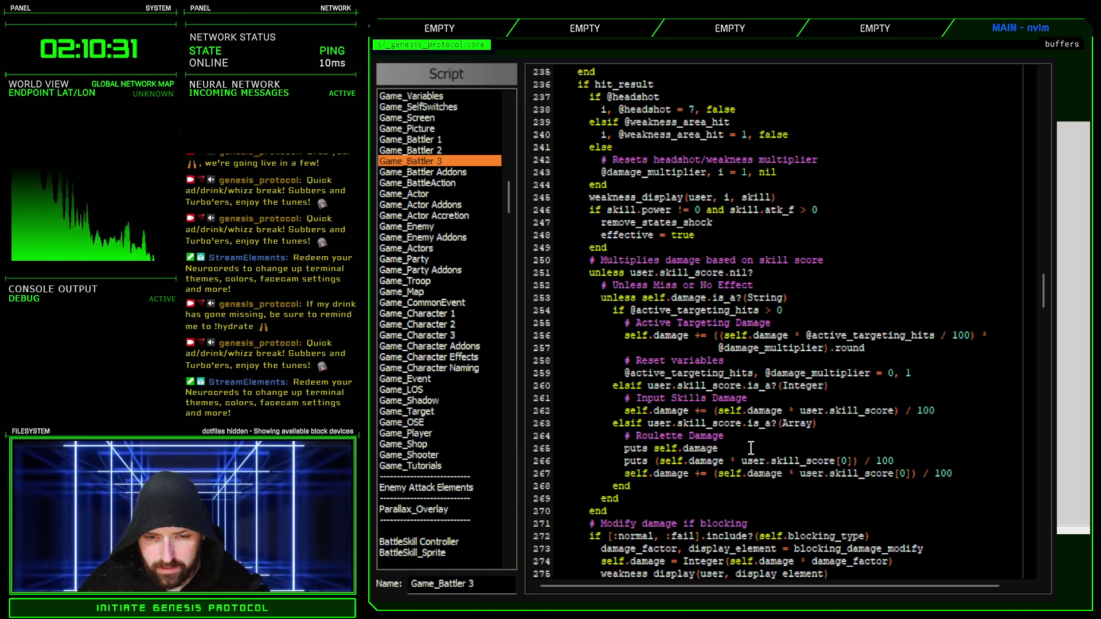
click(700, 473)
key(Delete)
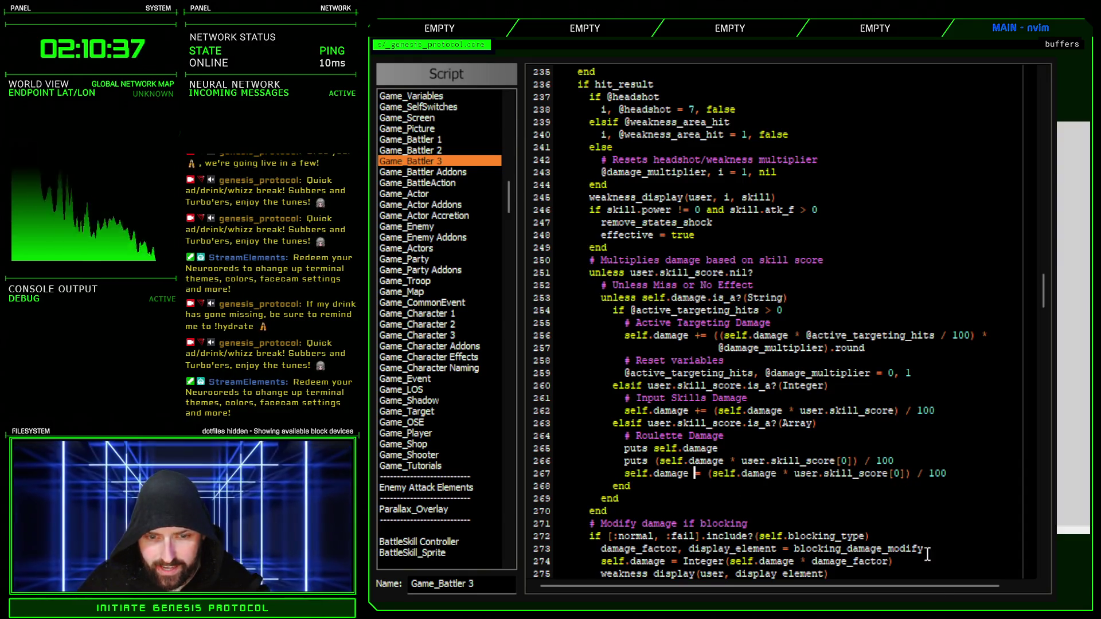
key(F12)
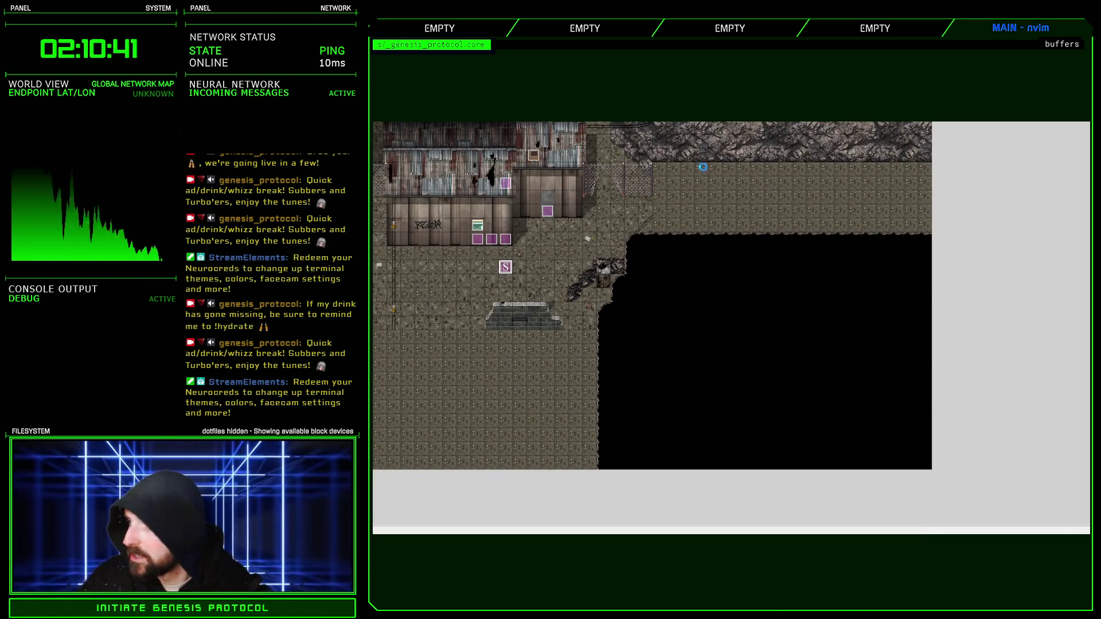
- Battle-test Test Battle using the slot skill on Core Trainee, logging 1726 and 2589
key(F9)
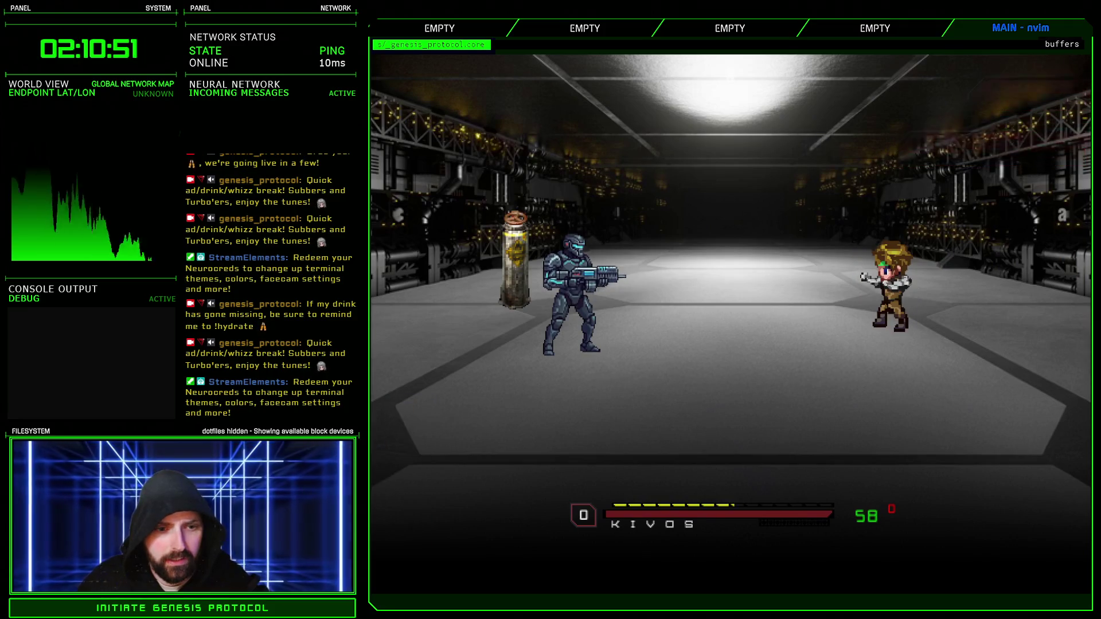
key(Return)
key(Return)
key(Right)
key(Return)
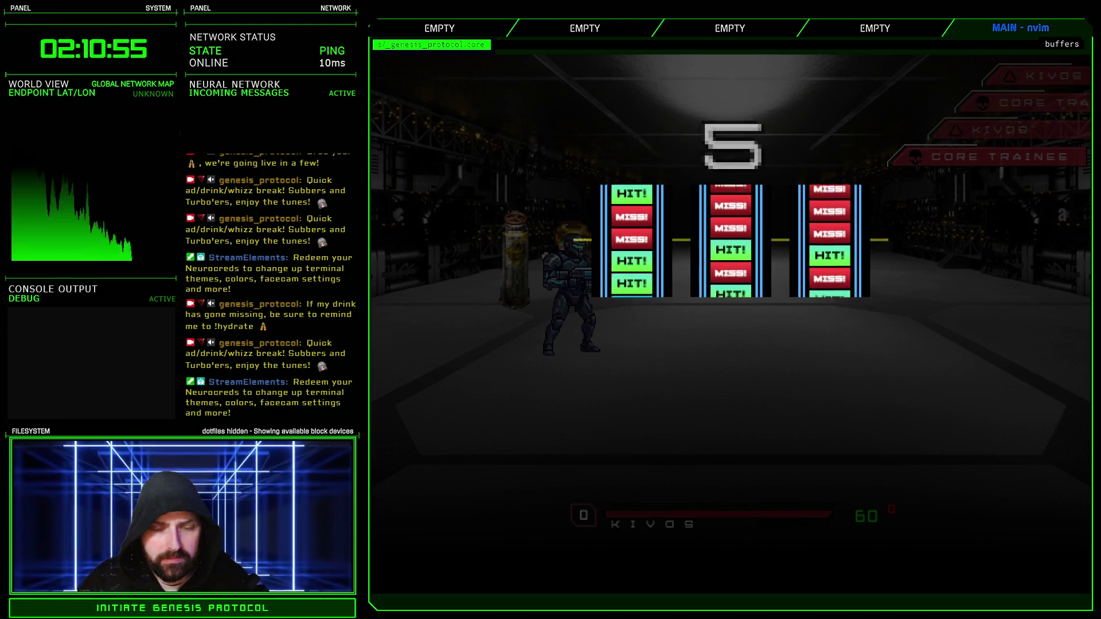
key(Return)
key(Return)
key(Return)
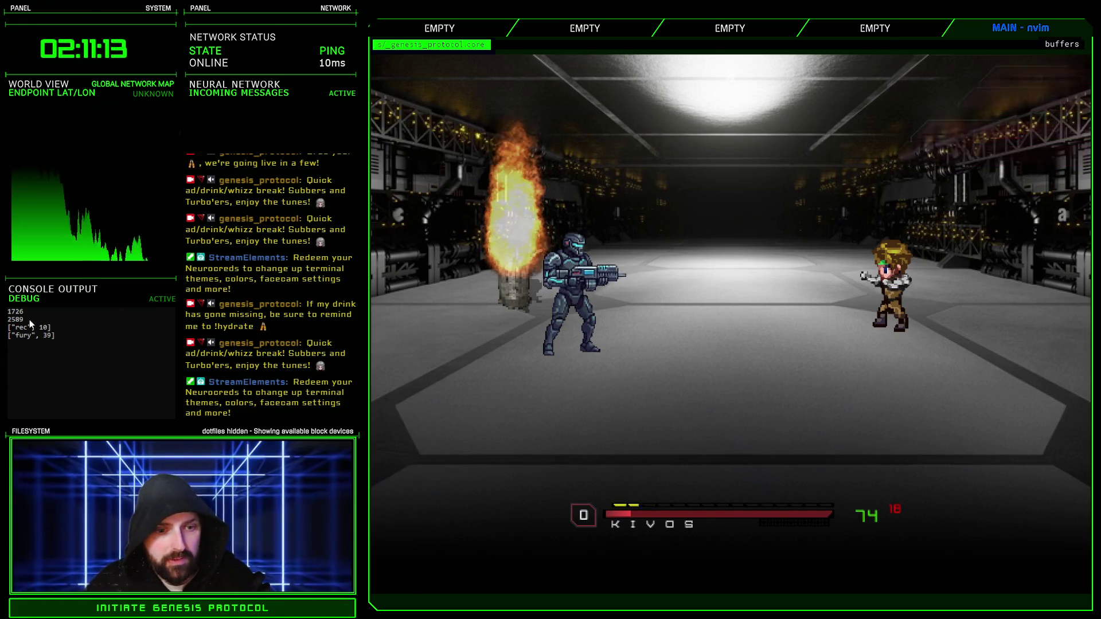
key(alt+F4)
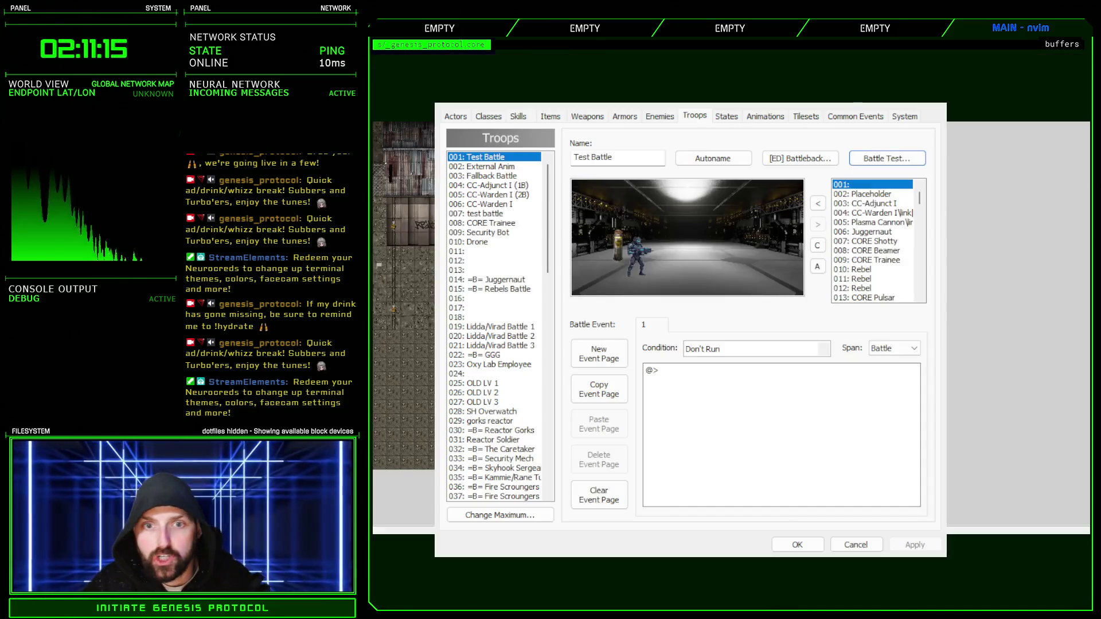
- Close the Database and delete the two debug puts lines 265–266 in Game_Battler 3
click(797, 545)
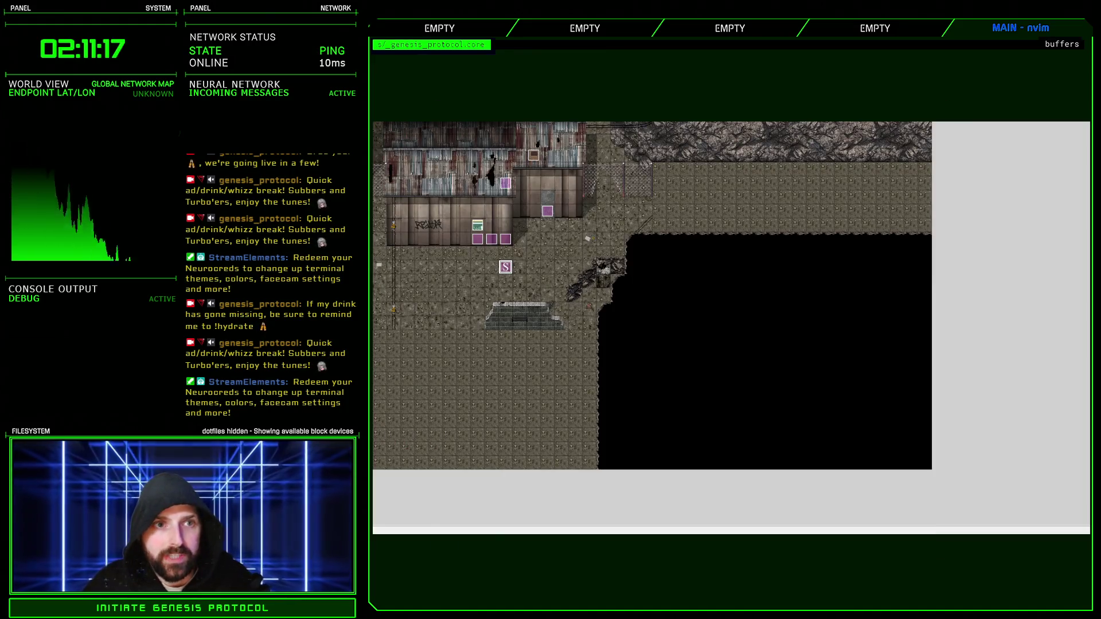
key(F11)
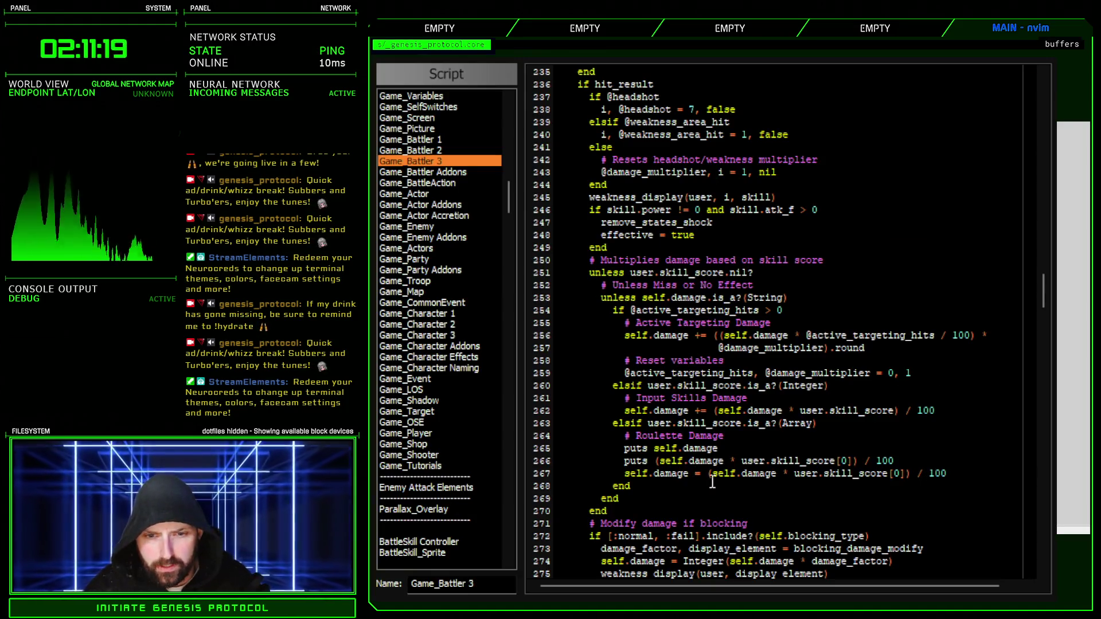
drag(536, 452, 537, 466)
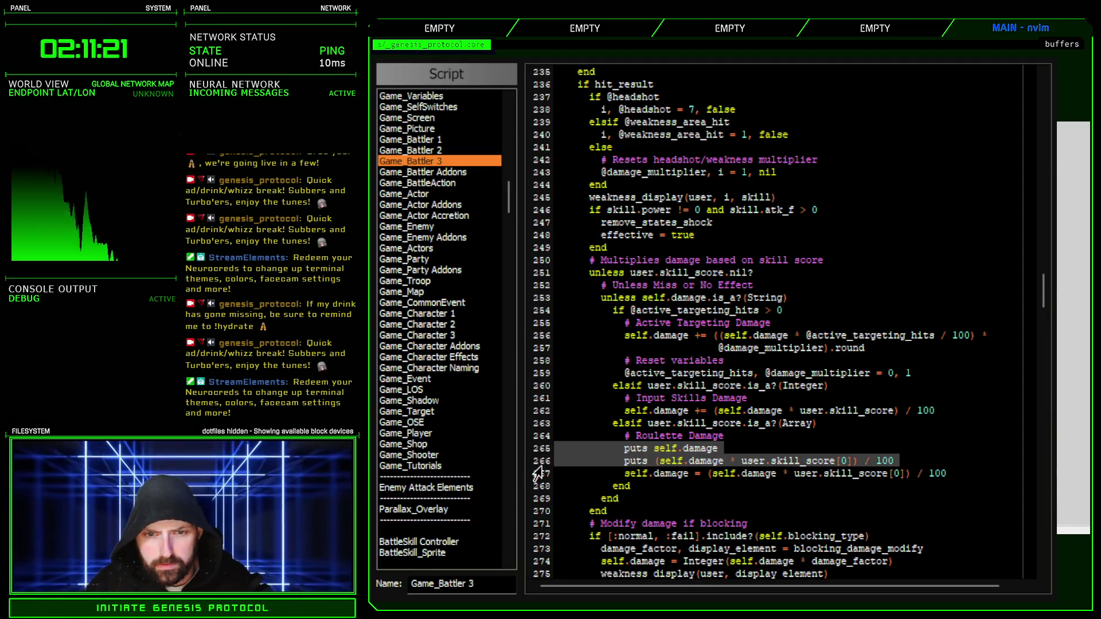
key(Delete)
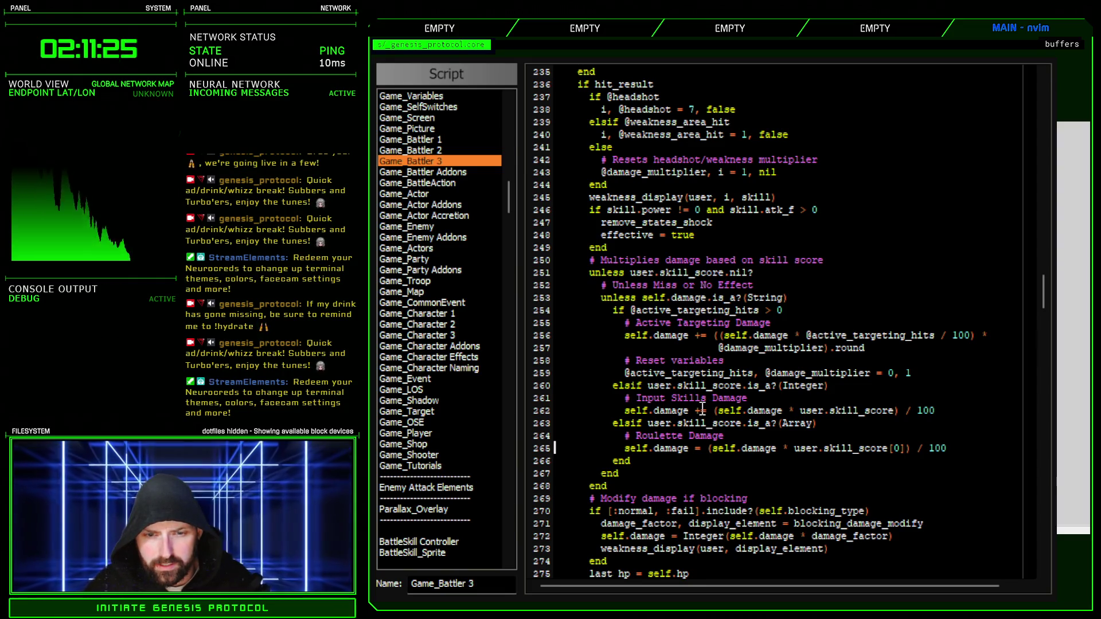
- Select the input skills damage expression on line 262, then close the script editor
click(941, 409)
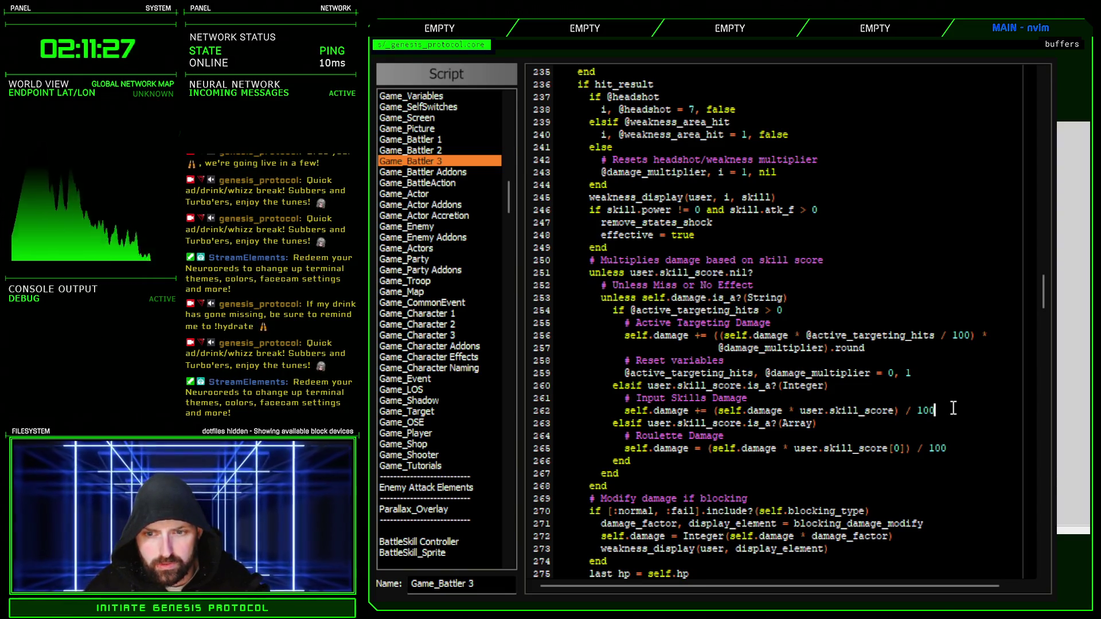
key(ctrl+Left)
key(ctrl+Left)
key(ctrl+Left)
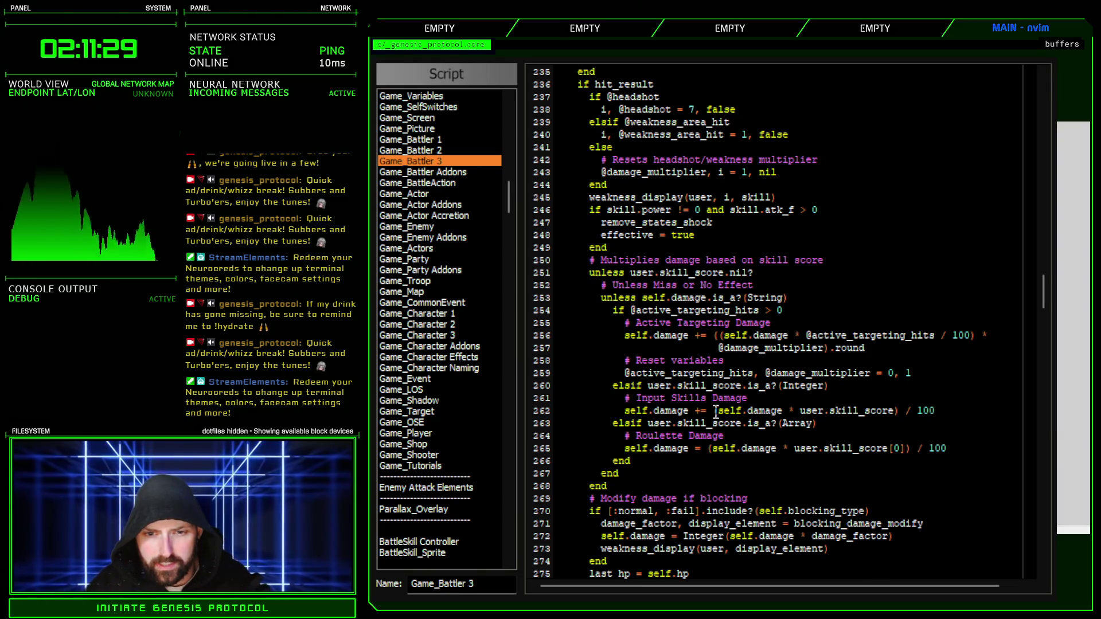
key(shift+End)
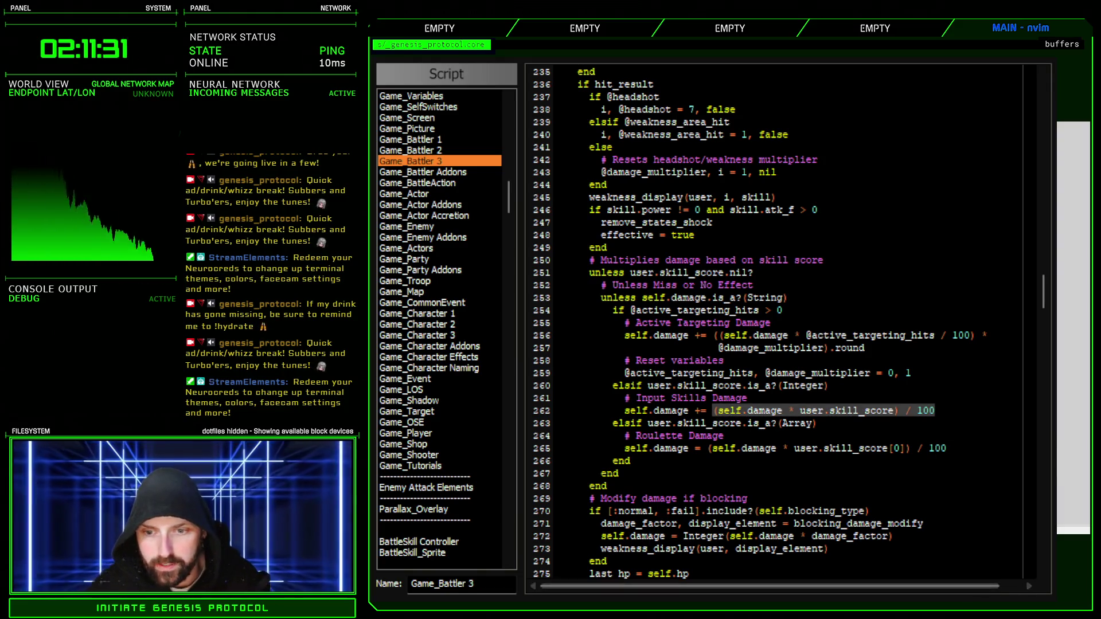
click(799, 594)
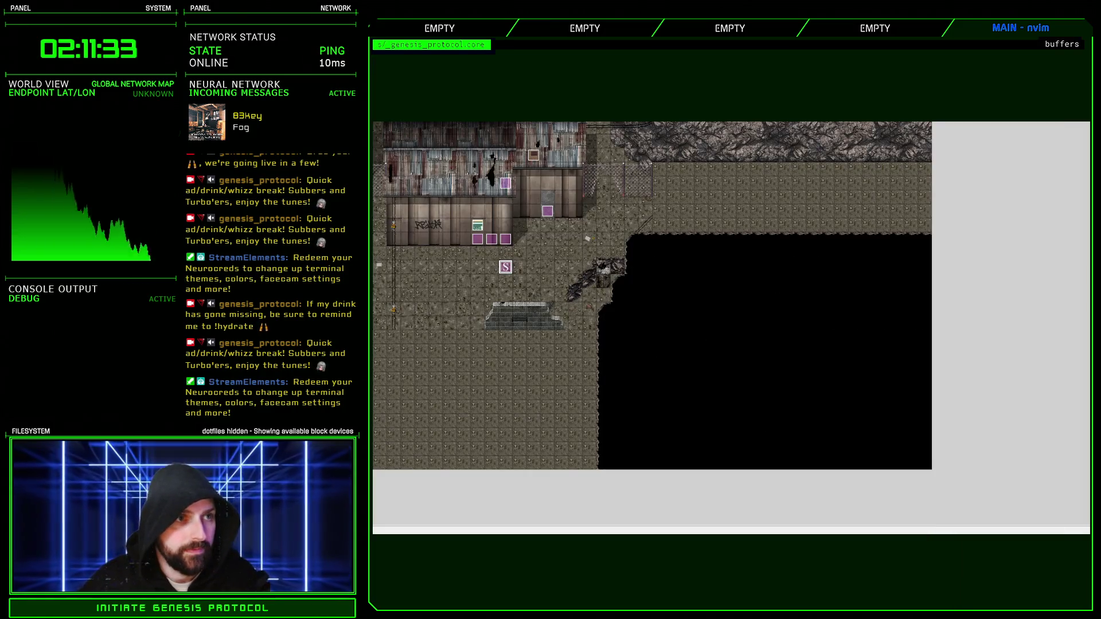
key(alt+Tab)
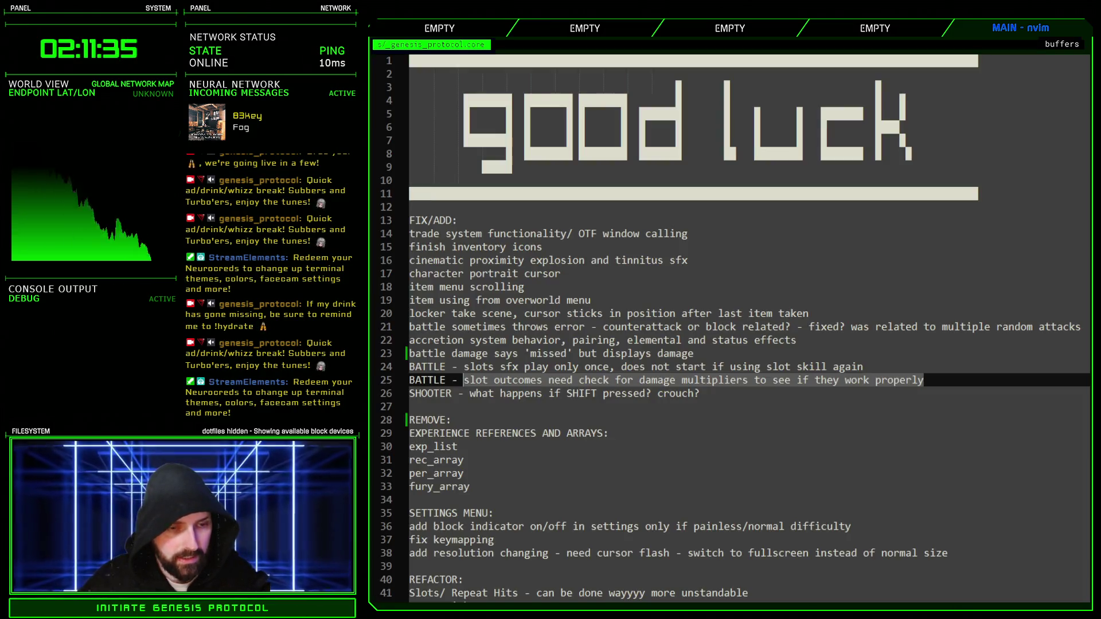
- Replace 'slot outcomes' with 'other input skills' in to-do line 25
click(490, 380)
drag(463, 379, 920, 381)
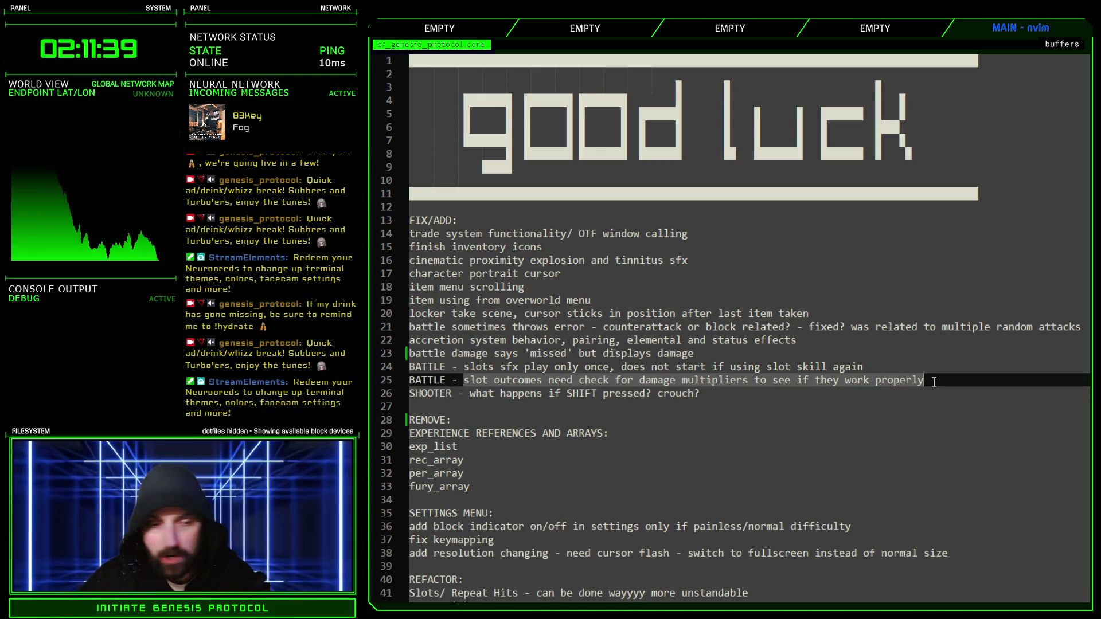
click(957, 383)
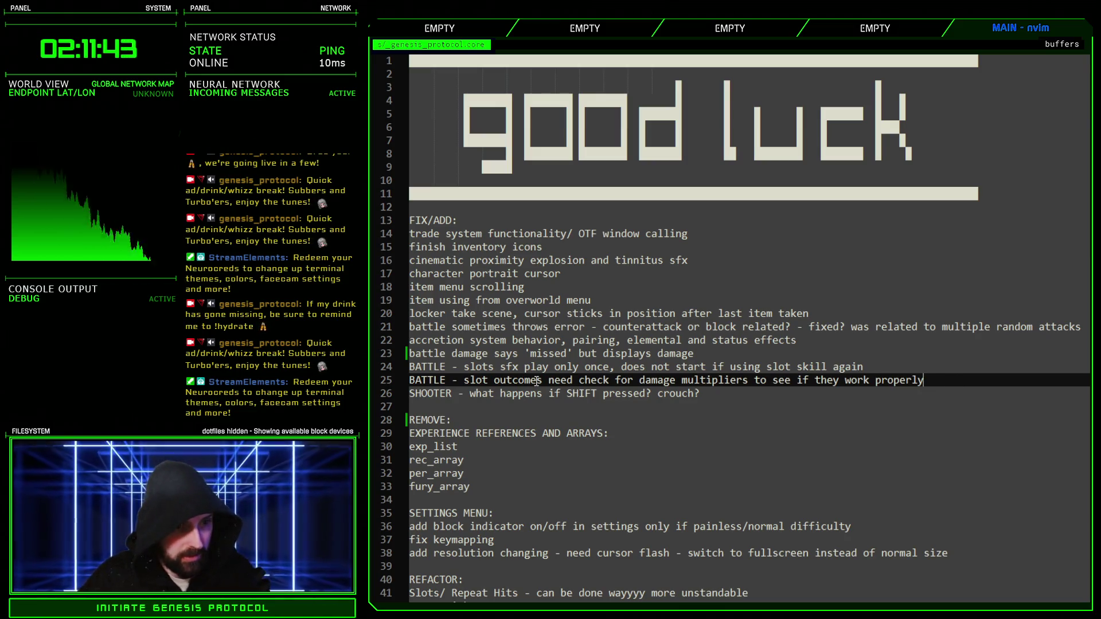
drag(466, 380, 542, 380)
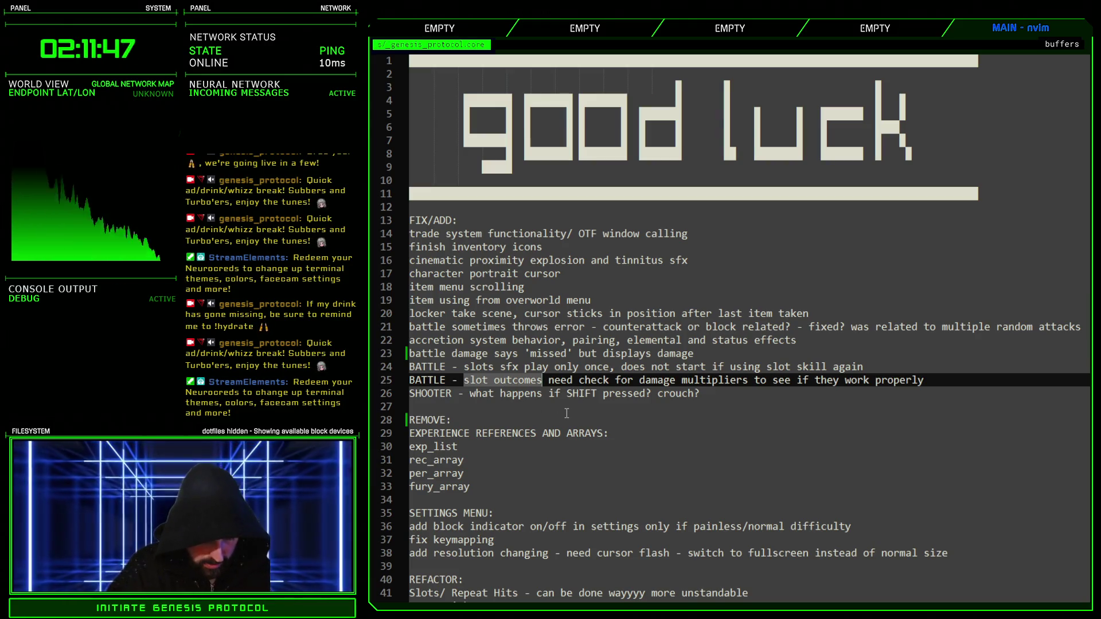
text(cother input skills)
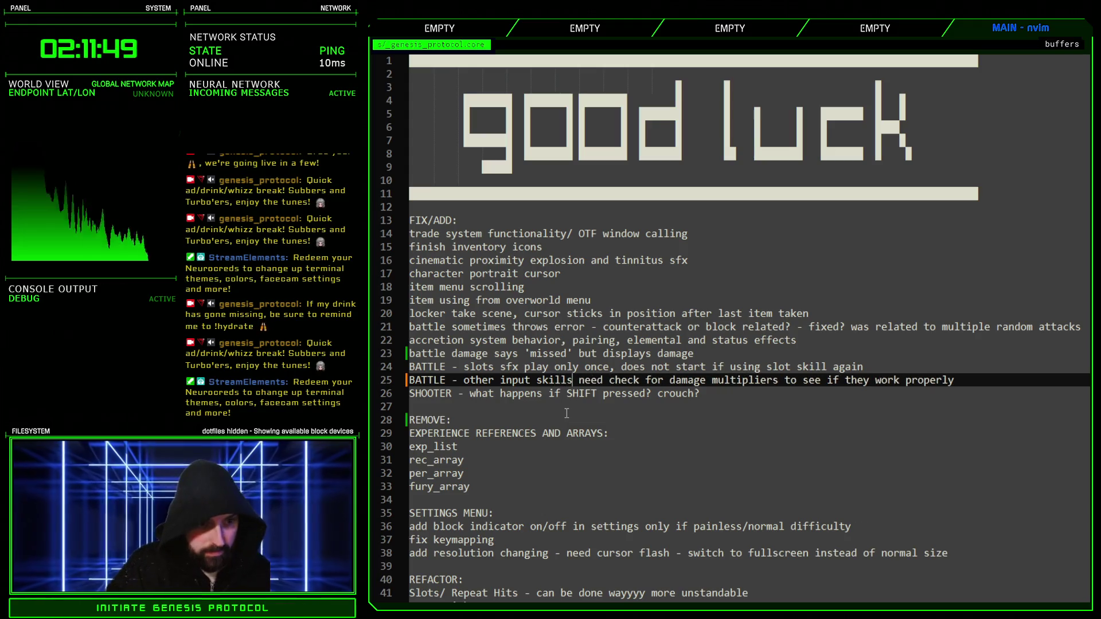
key(End)
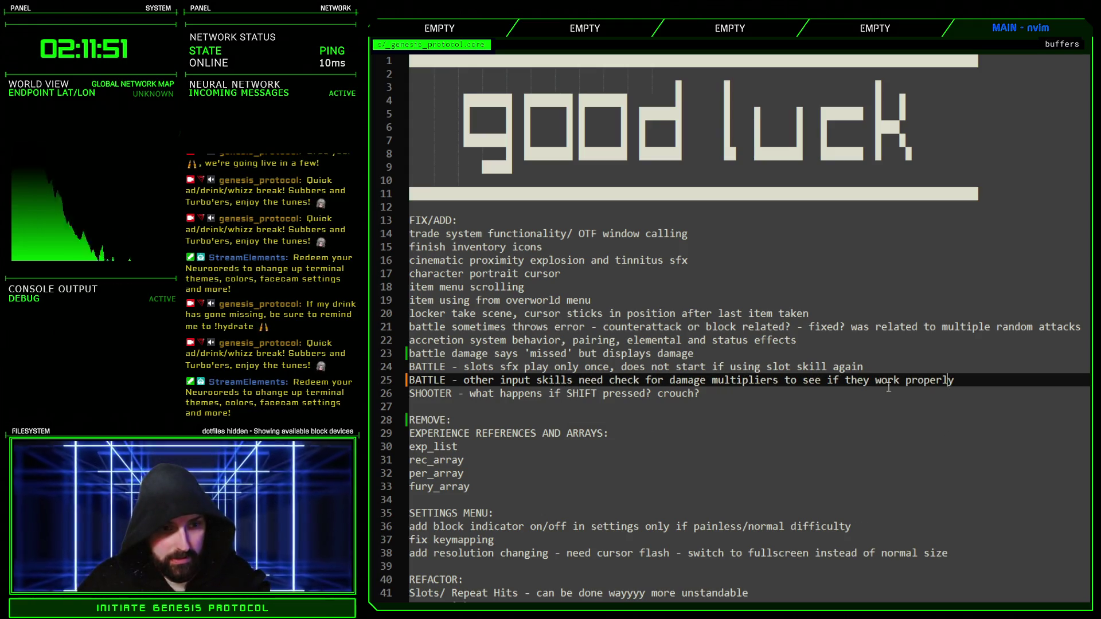